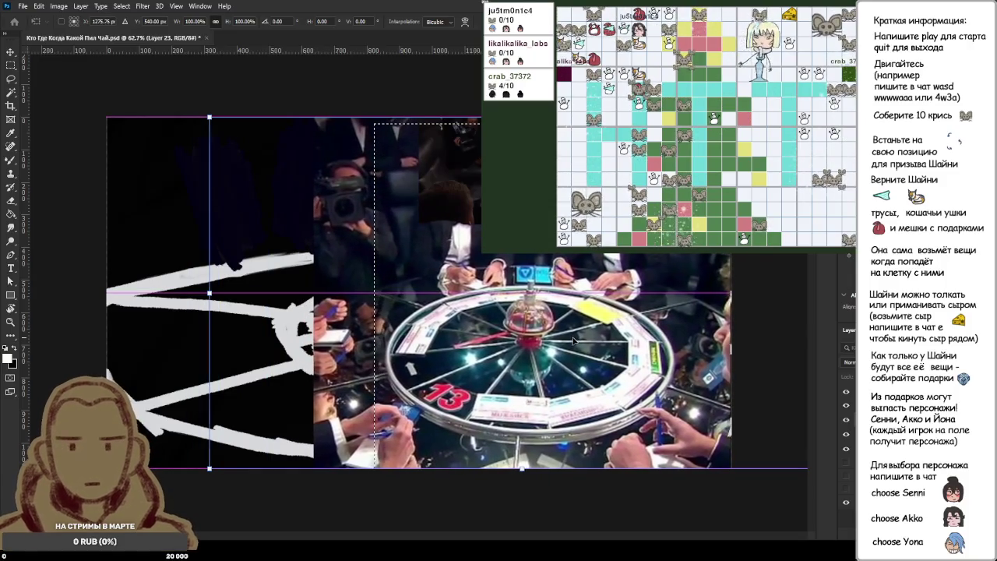
- Commit the reference photo's transform and briefly hide it to check the wheel sketch
key("Return")
left_click(847, 420)
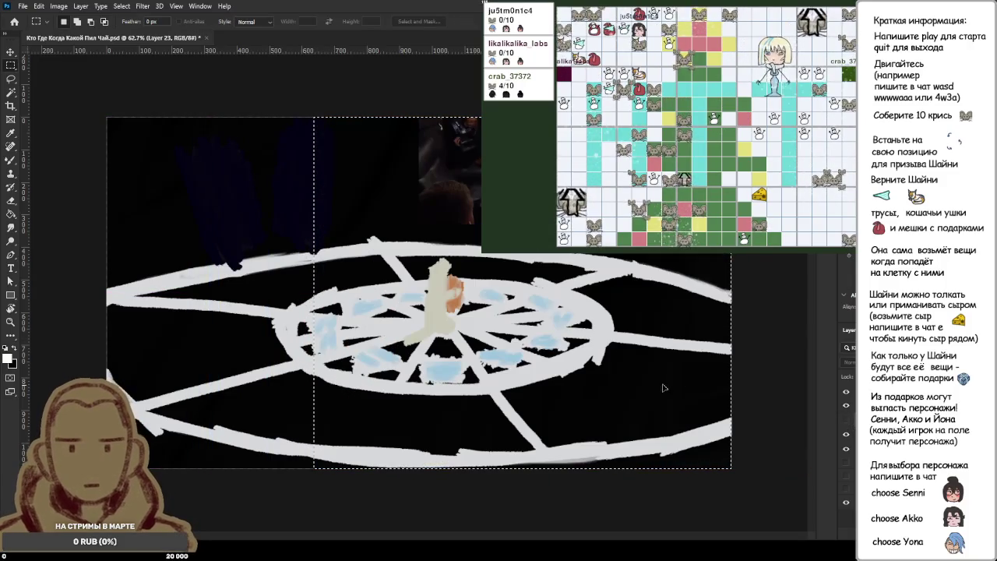
left_click(844, 421)
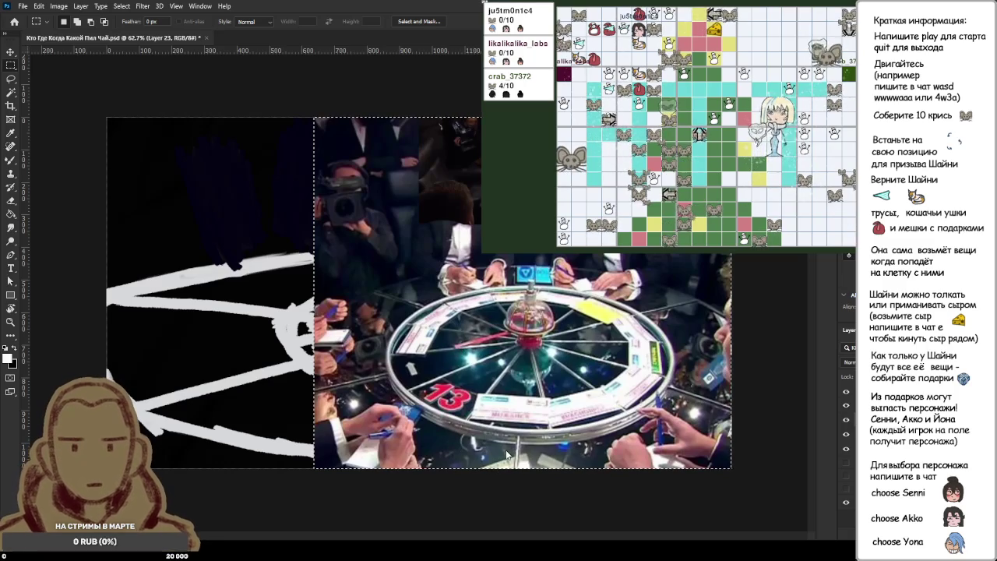
- Move the roulette-table photo further right with Free Transform and commit it
key("ctrl+t")
mouse_move(498, 383)
left_mouse_down()
mouse_move(557, 378)
mouse_move(448, 392)
mouse_move(564, 391)
left_mouse_up()
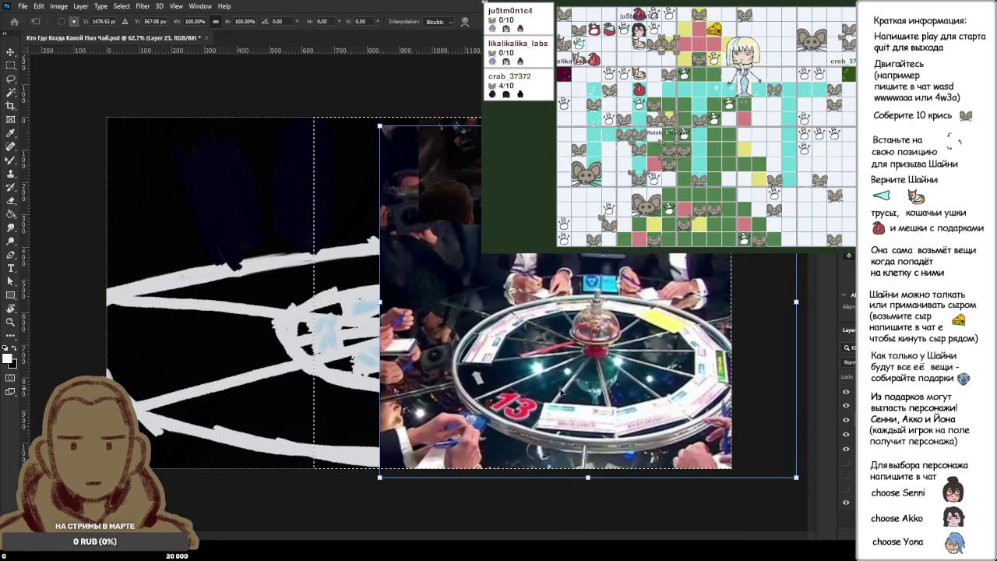
key("Return")
key("m")
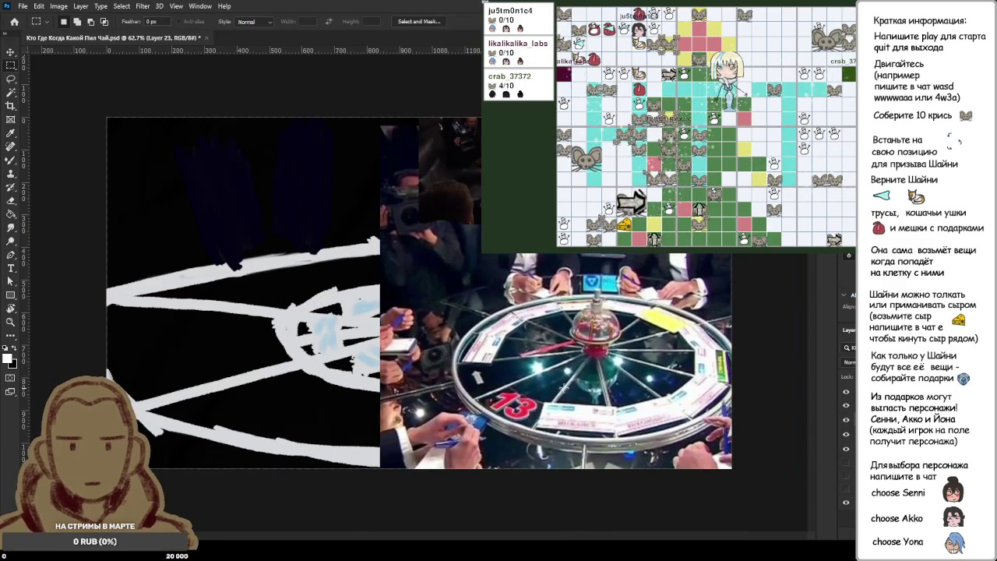
- Select Layer 20, hide the layer over the photo's top-right, and take the Mixer Brush
left_click(851, 407)
left_click(847, 406)
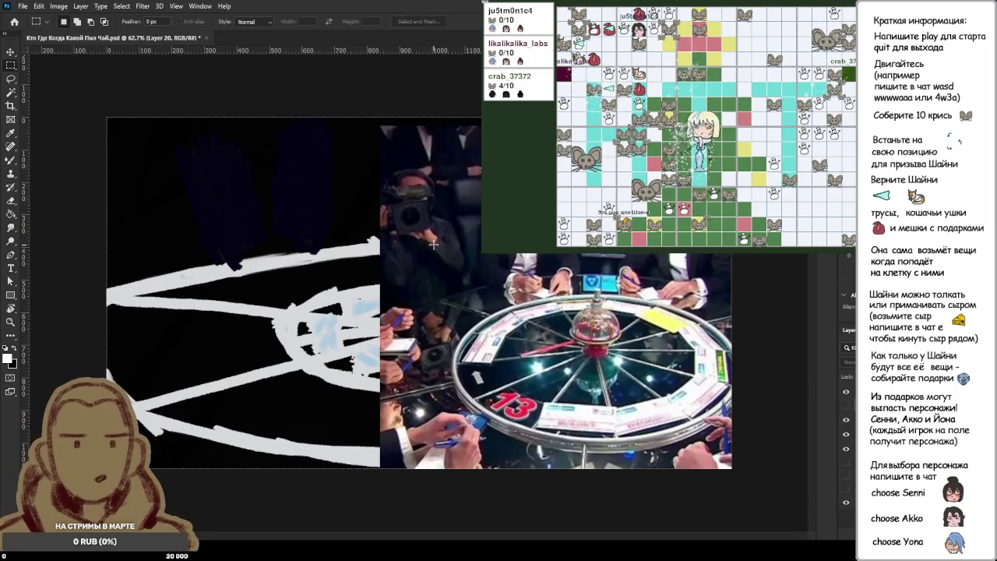
key("b")
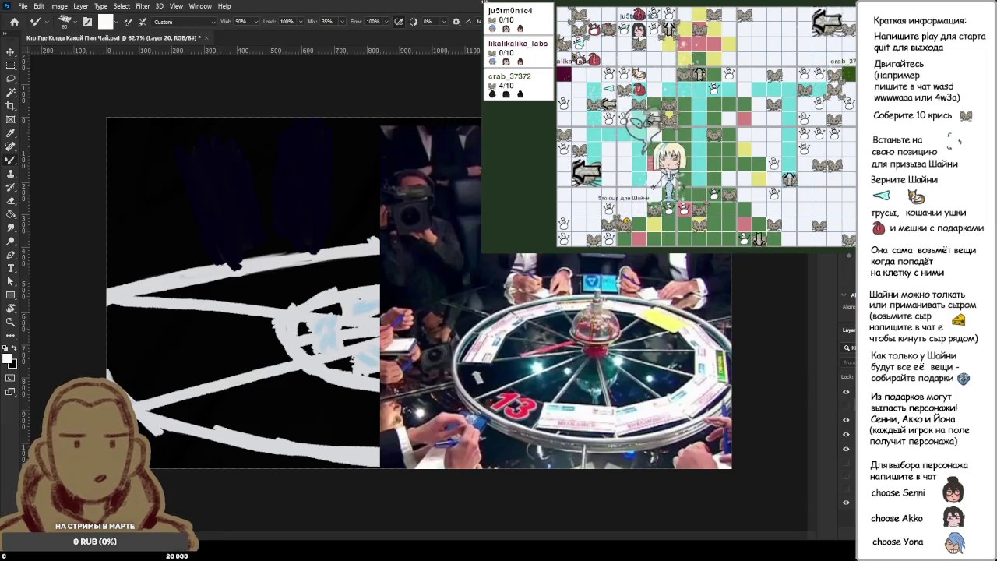
- Add a new empty layer and hide the dark navy strokes near the canvas top
key("ctrl+shift+alt+n")
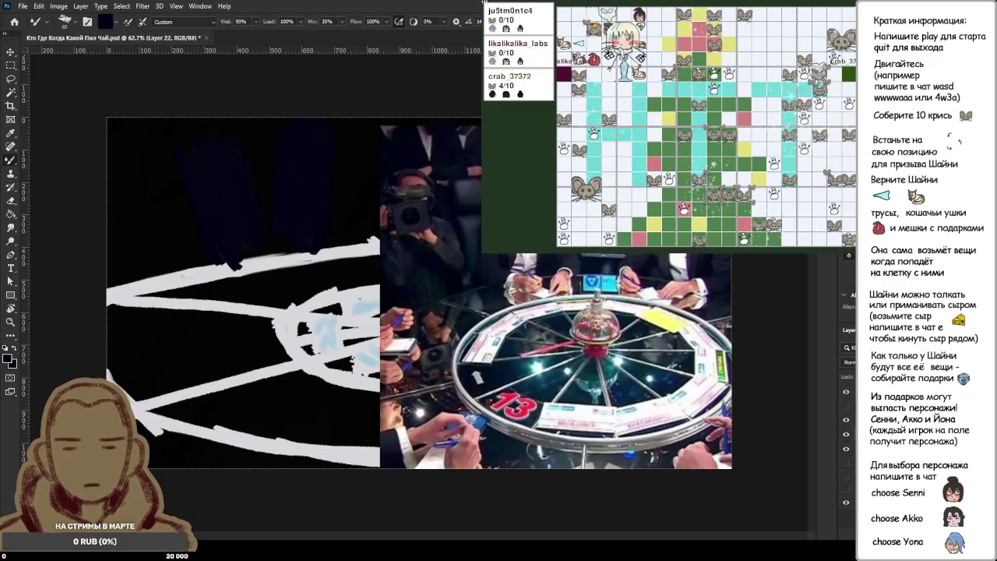
left_click(847, 435)
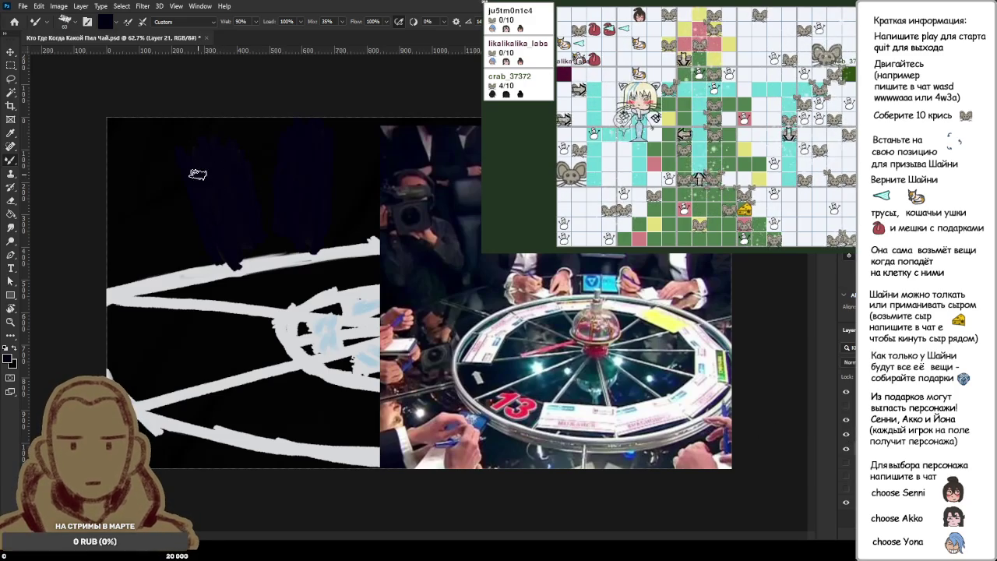
left_click(847, 435)
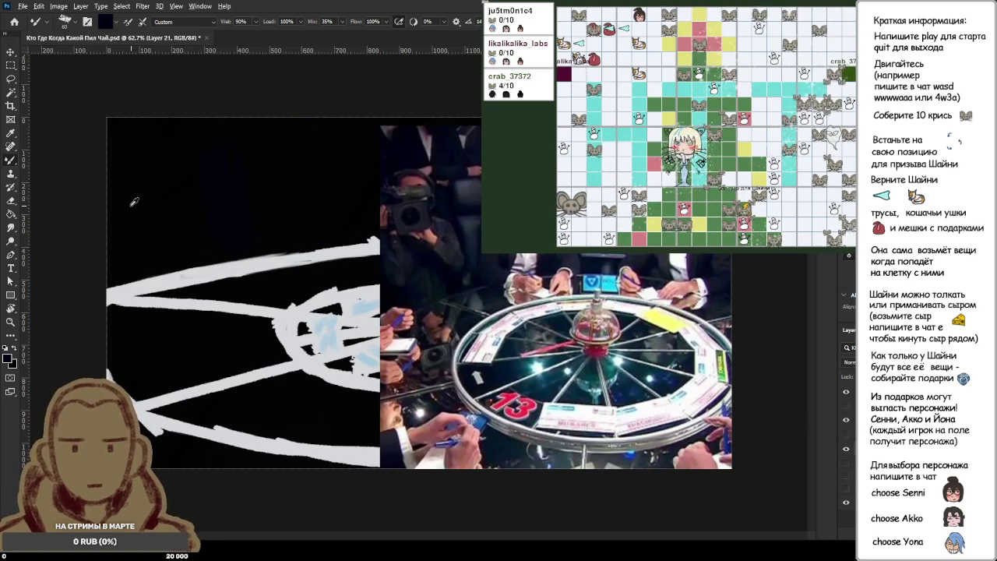
- Load black from the canvas into the Mixer Brush
scroll(136, 195, "up", 2)
scroll(136, 195, "up", 2)
scroll(136, 195, "down", 5)
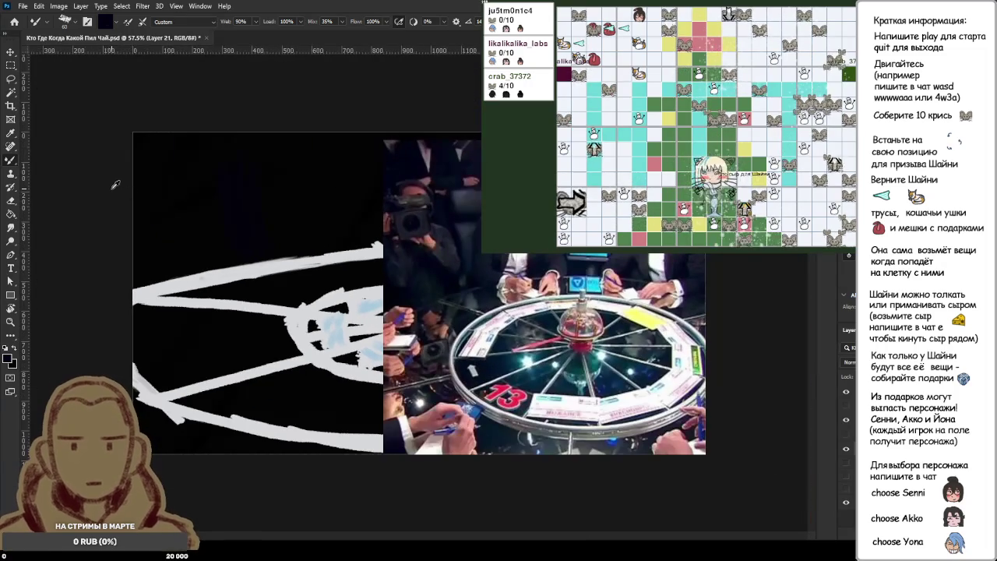
scroll(111, 158, "up", 1)
scroll(111, 158, "up", 1)
scroll(111, 158, "up", 1)
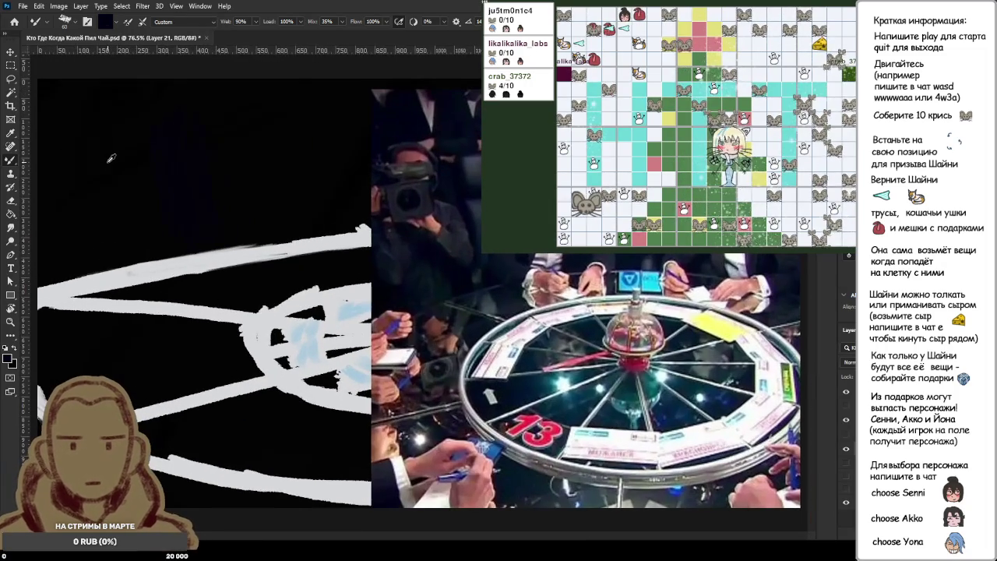
scroll(112, 158, "down", 1)
scroll(112, 158, "down", 1)
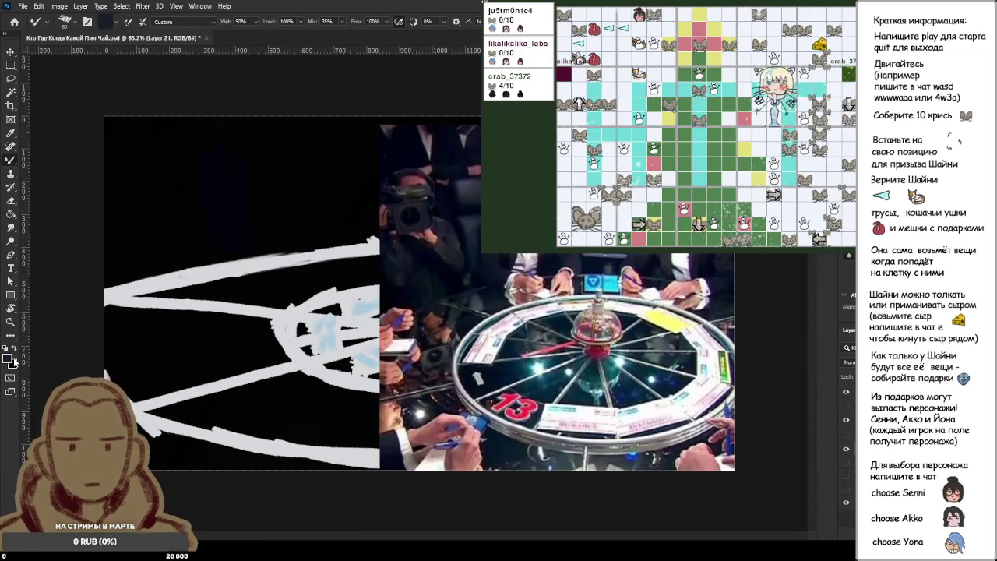
key("i")
key("b")
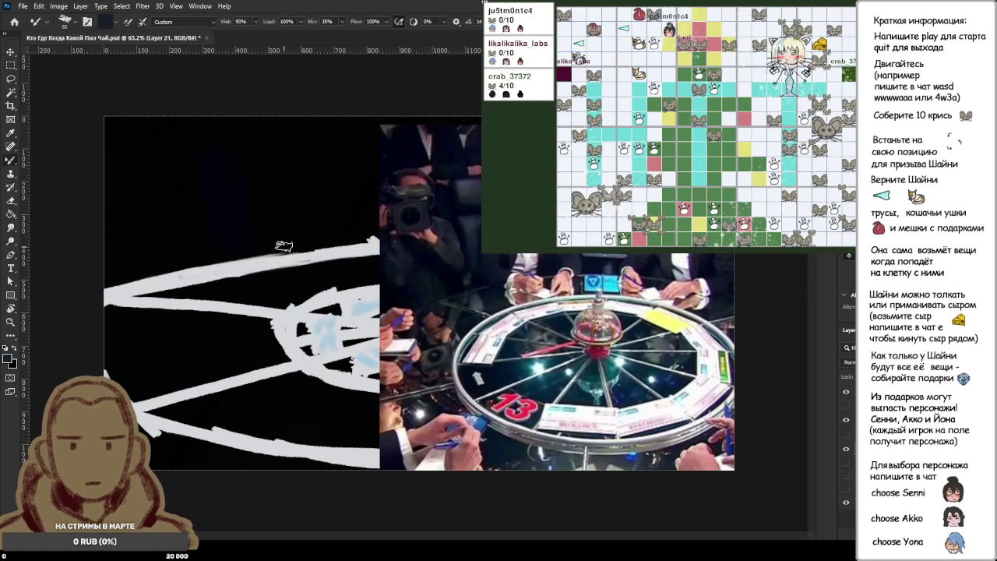
left_click(227, 211, "alt")
- Sample dark blue-grey tones from the canvas and paint the upper background with a size-164 brush
key("i")
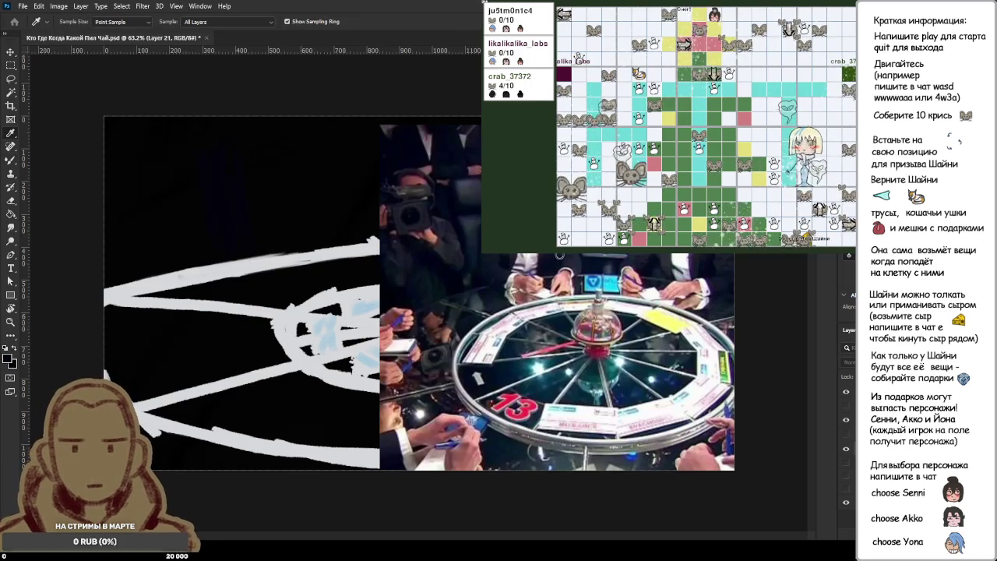
key("b")
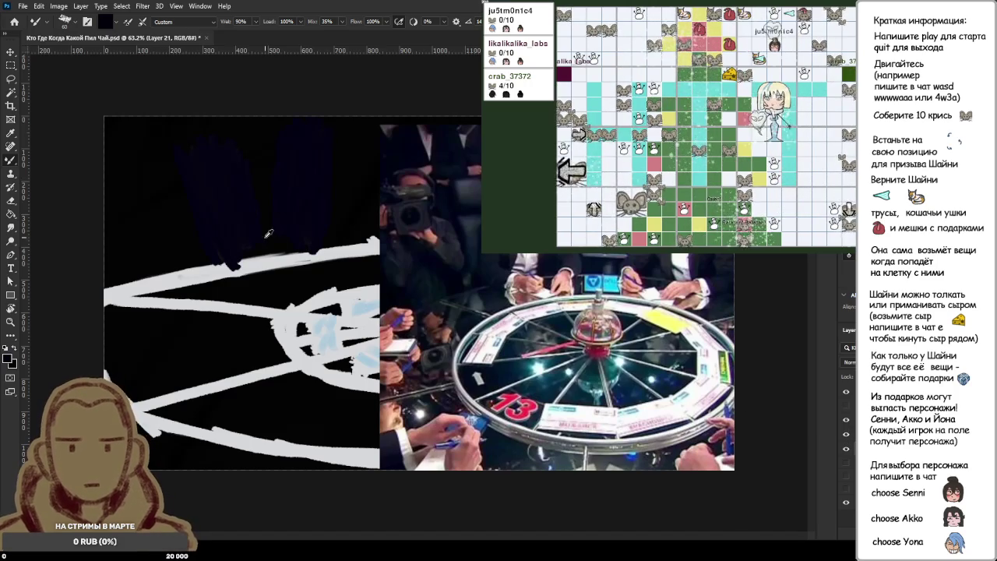
key("i")
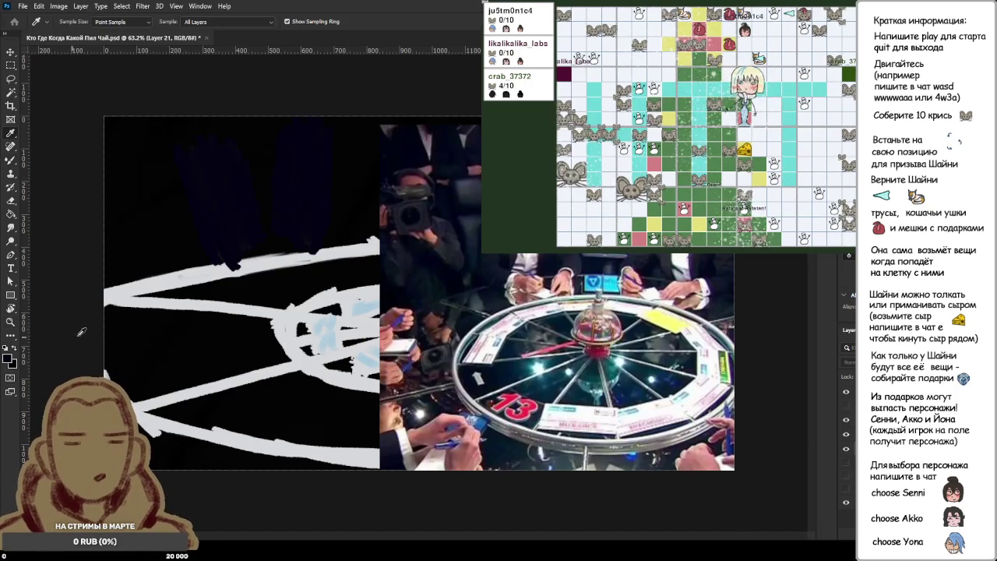
key("b")
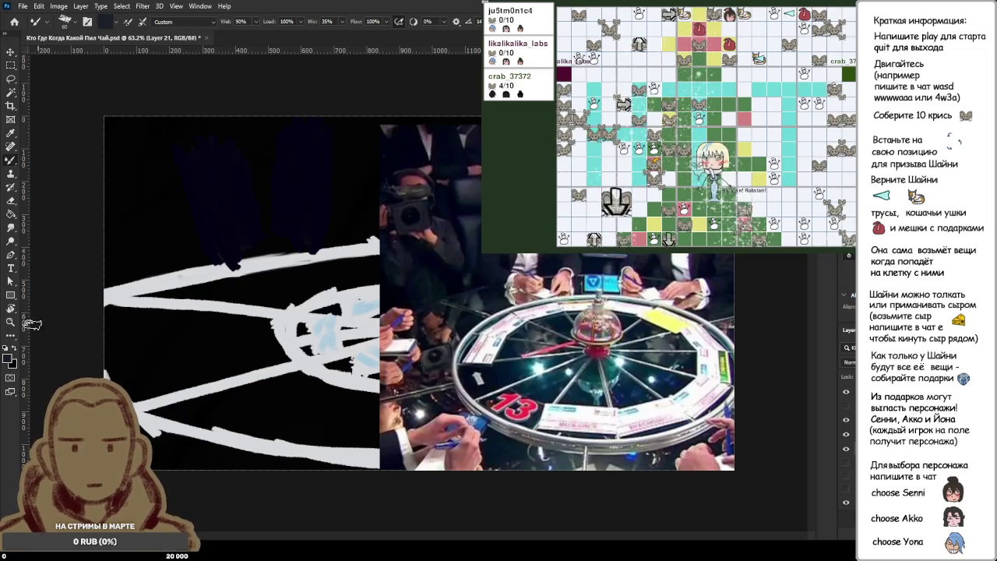
key("i")
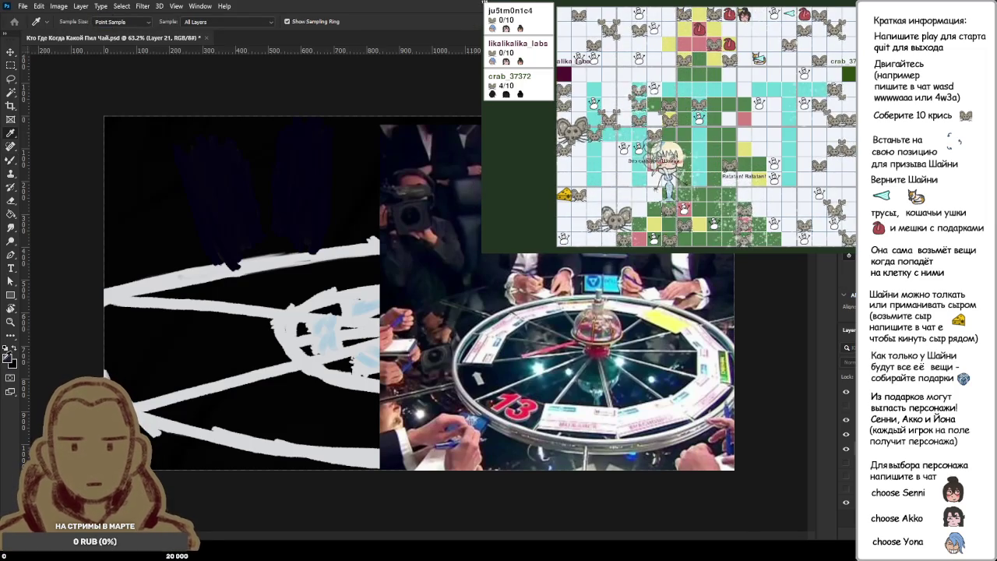
key("b")
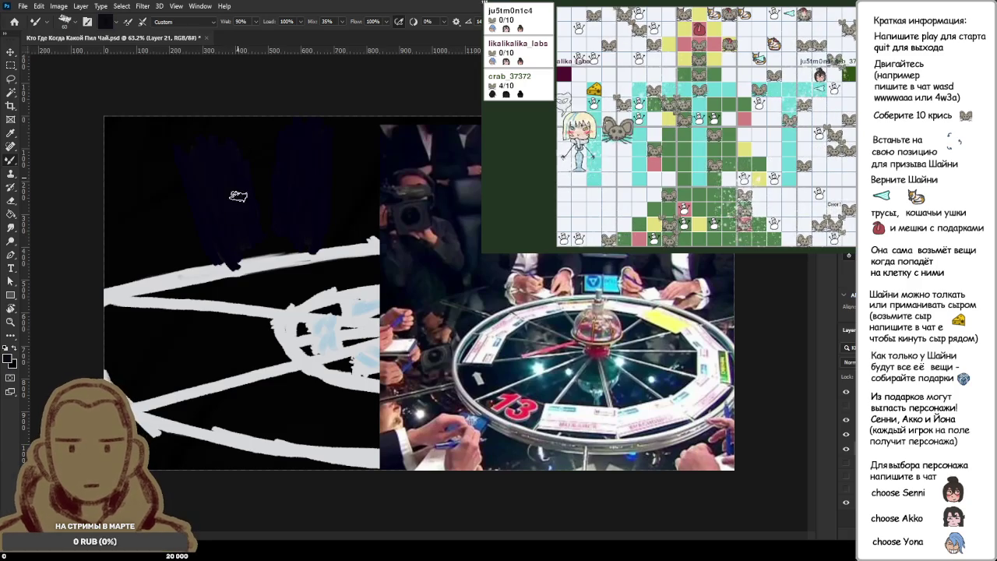
key("bracketright")
key("bracketright")
key("bracketright")
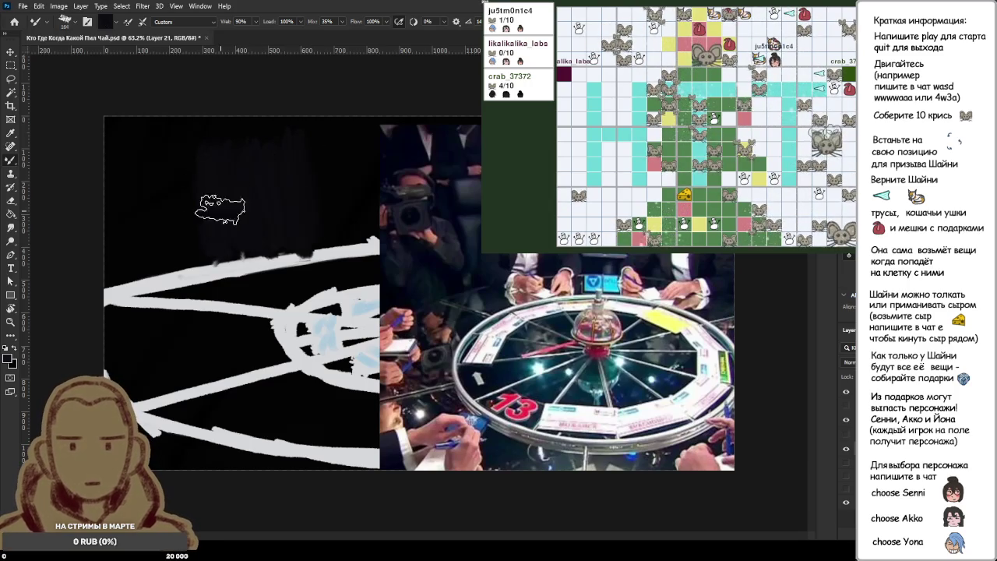
scroll(233, 194, "up", 5)
scroll(188, 134, "down", 5)
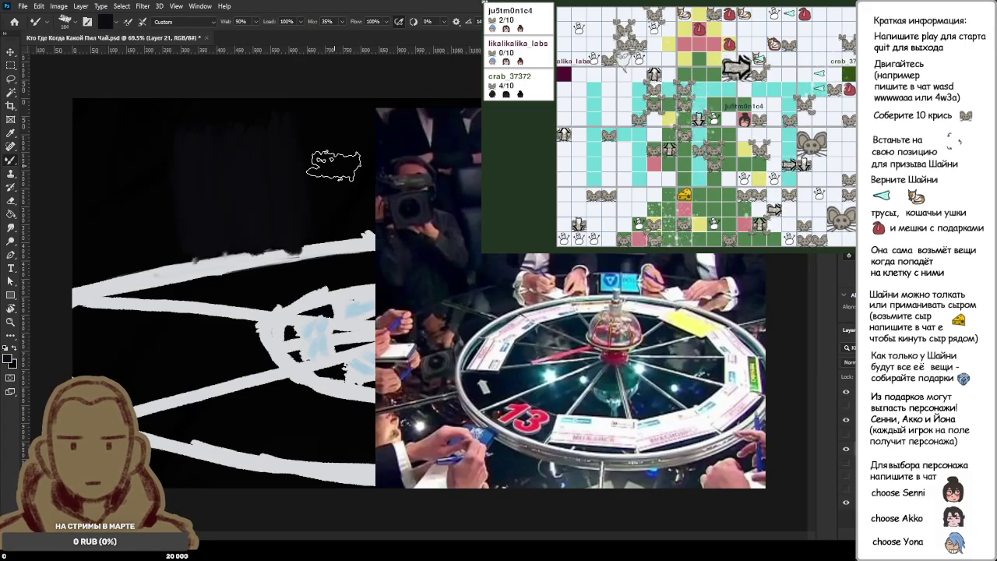
key("bracketright")
- Paint a dark bluish sweep across the upper background, then pick a soft purple colour
key("bracketright")
key("bracketright")
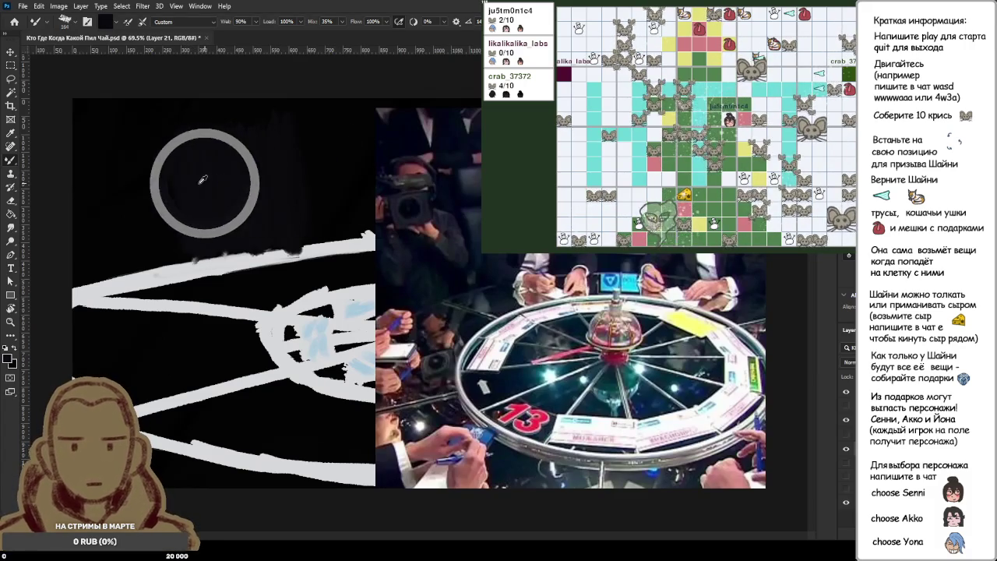
key("bracketleft")
key("bracketleft")
key("bracketright")
key("bracketright")
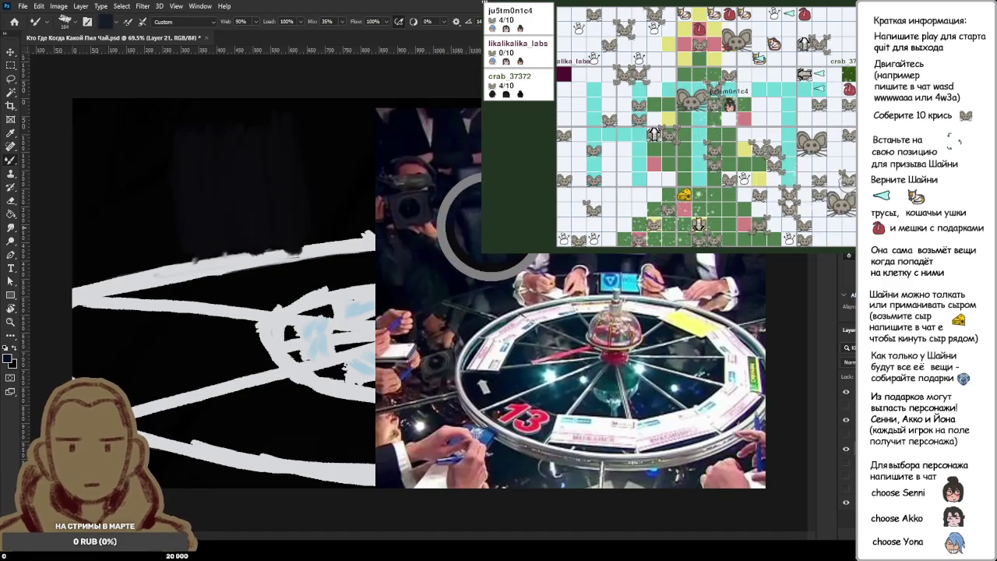
mouse_move(483, 227)
left_mouse_down()
mouse_move(189, 185)
mouse_move(323, 162)
mouse_move(141, 188)
mouse_move(350, 186)
left_mouse_up()
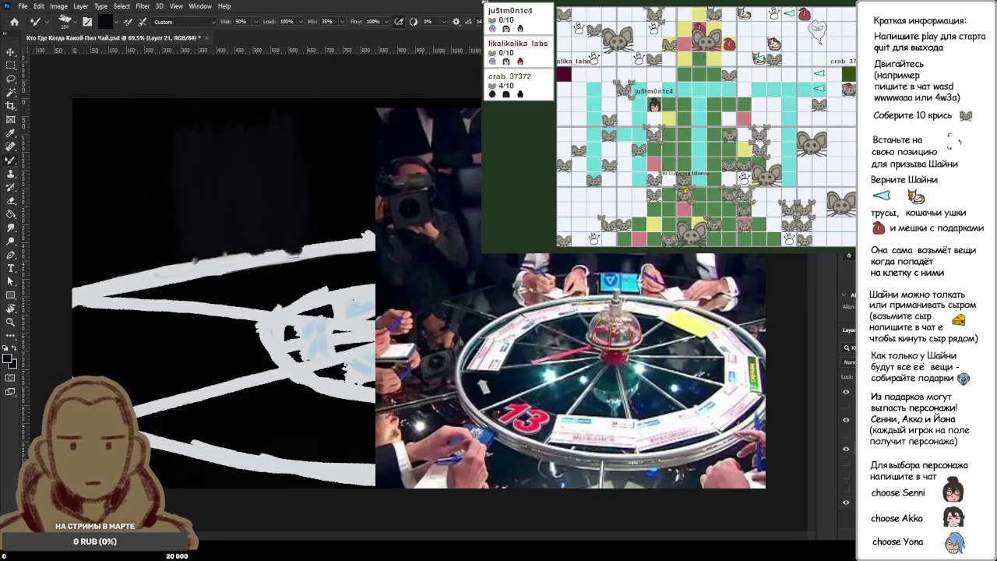
left_click(805, 155)
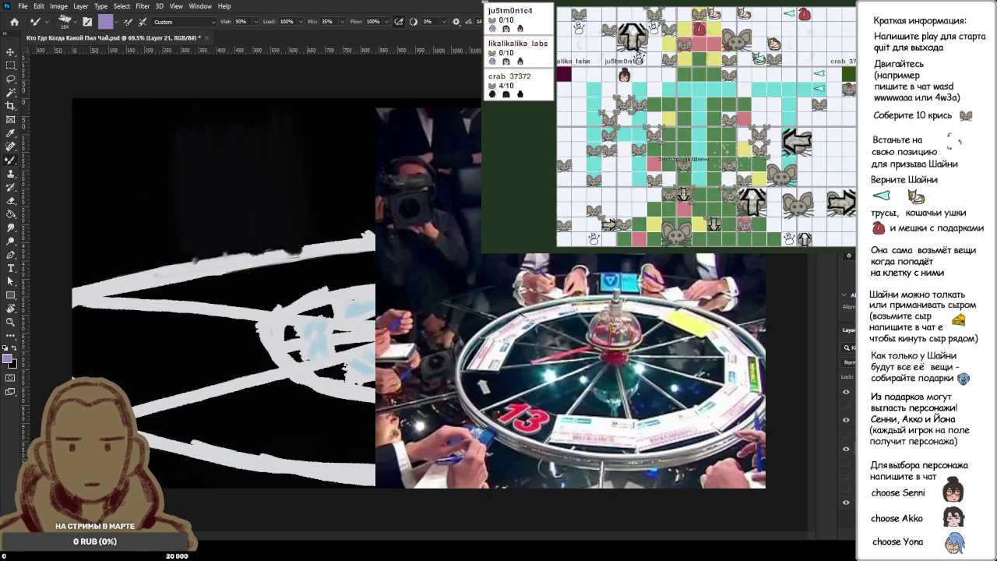
- Paint purple strokes over the upper-left dark area, then darken them with black brushwork
mouse_move(179, 117)
left_mouse_down()
mouse_move(211, 210)
mouse_move(242, 161)
mouse_move(292, 179)
mouse_move(308, 132)
mouse_move(226, 187)
left_mouse_up()
left_click(182, 225, "alt")
mouse_move(183, 225)
left_mouse_down()
mouse_move(179, 151)
mouse_move(249, 156)
mouse_move(292, 217)
mouse_move(285, 204)
mouse_move(243, 228)
mouse_move(178, 154)
mouse_move(185, 185)
mouse_move(238, 172)
mouse_move(278, 216)
mouse_move(289, 194)
mouse_move(181, 156)
mouse_move(167, 127)
mouse_move(208, 148)
mouse_move(257, 228)
mouse_move(301, 197)
mouse_move(324, 264)
left_mouse_up()
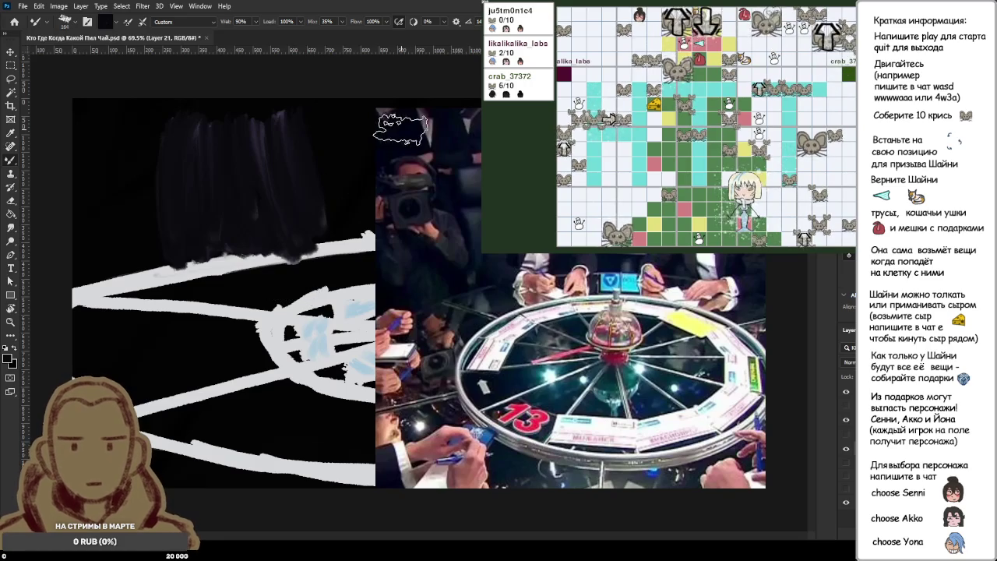
- Paint a white vertical shirt stroke on the dark area and sample black
key("x")
mouse_move(234, 124)
left_mouse_down()
mouse_move(242, 249)
mouse_move(234, 177)
mouse_move(214, 257)
mouse_move(234, 187)
mouse_move(247, 230)
left_mouse_up()
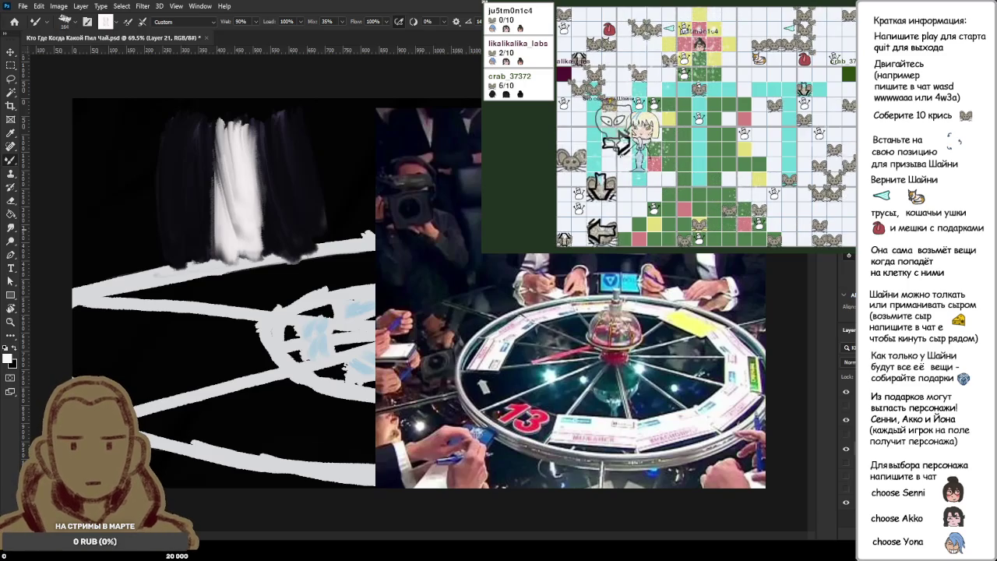
left_click(198, 181, "alt")
left_click(196, 180, "alt")
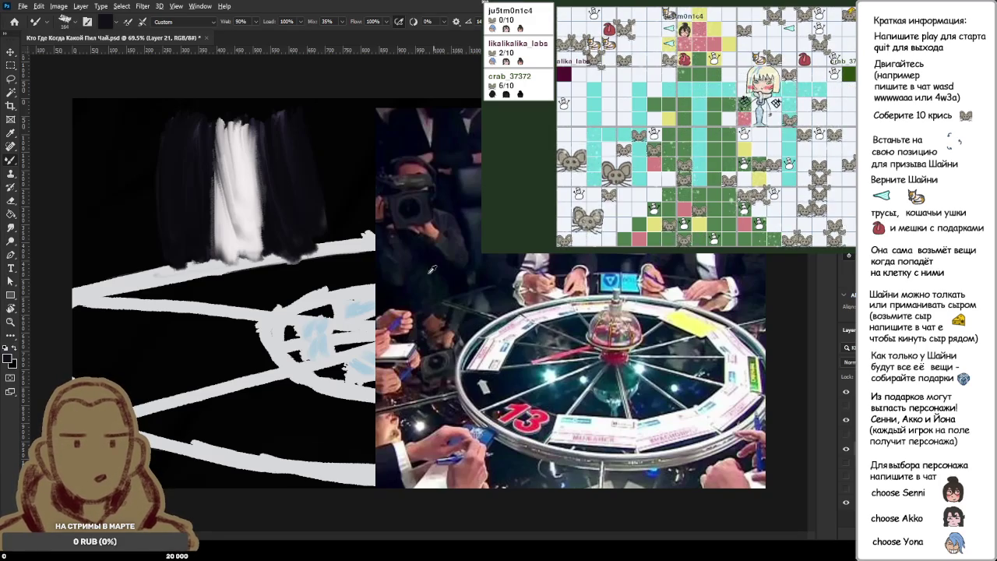
- Paint navy-blue jacket strokes on both sides of the shirt and darken them with black streaks
left_click(487, 436, "alt")
mouse_move(195, 115)
left_mouse_down()
mouse_move(178, 251)
mouse_move(169, 249)
mouse_move(191, 234)
mouse_move(181, 154)
left_mouse_up()
mouse_move(277, 134)
left_mouse_down()
mouse_move(295, 144)
mouse_move(285, 226)
mouse_move(280, 148)
mouse_move(277, 194)
left_mouse_up()
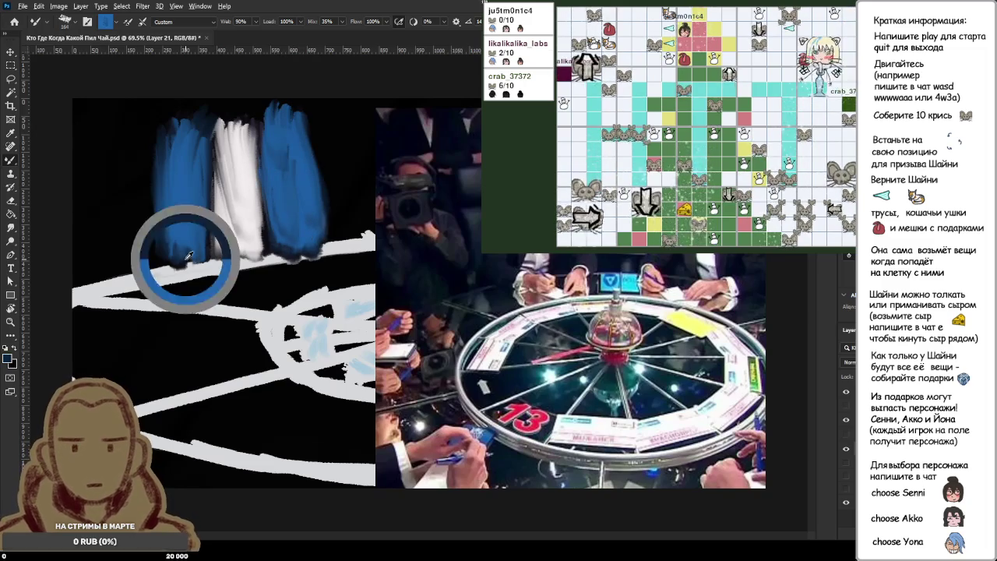
left_click(149, 220, "alt")
mouse_move(167, 249)
left_mouse_down()
mouse_move(178, 133)
mouse_move(183, 242)
mouse_move(183, 133)
mouse_move(172, 233)
mouse_move(184, 191)
left_mouse_up()
mouse_move(285, 170)
left_mouse_down()
mouse_move(280, 226)
mouse_move(282, 185)
mouse_move(288, 206)
mouse_move(279, 148)
mouse_move(285, 234)
mouse_move(310, 243)
mouse_move(311, 156)
mouse_move(289, 222)
mouse_move(278, 145)
mouse_move(303, 224)
left_mouse_up()
left_click_drag(151, 202, 233, 316)
left_click_drag(362, 128, 333, 281)
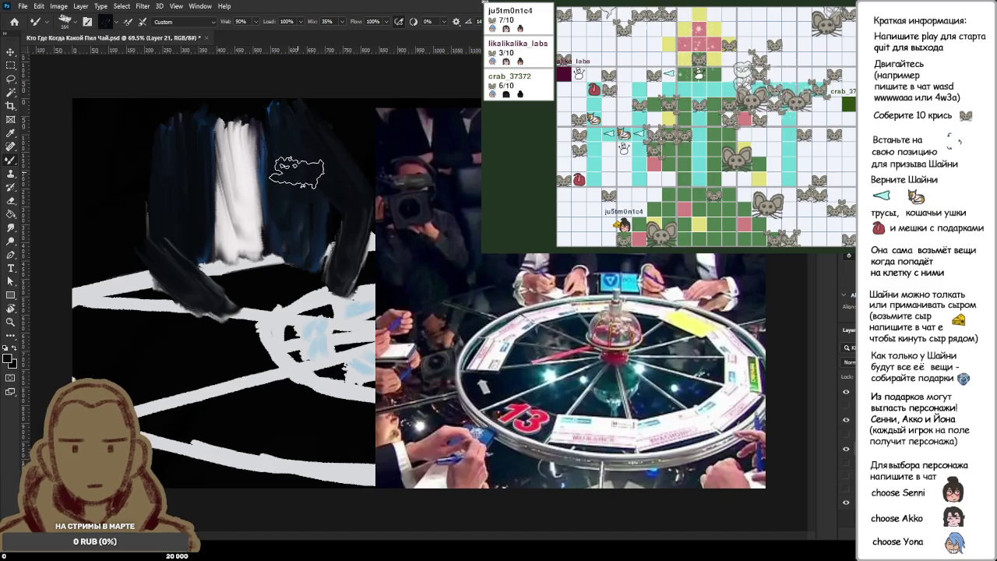
- Zoom in and extend the dark jacket paint down the right side of the shirt
scroll(161, 222, "down", 2)
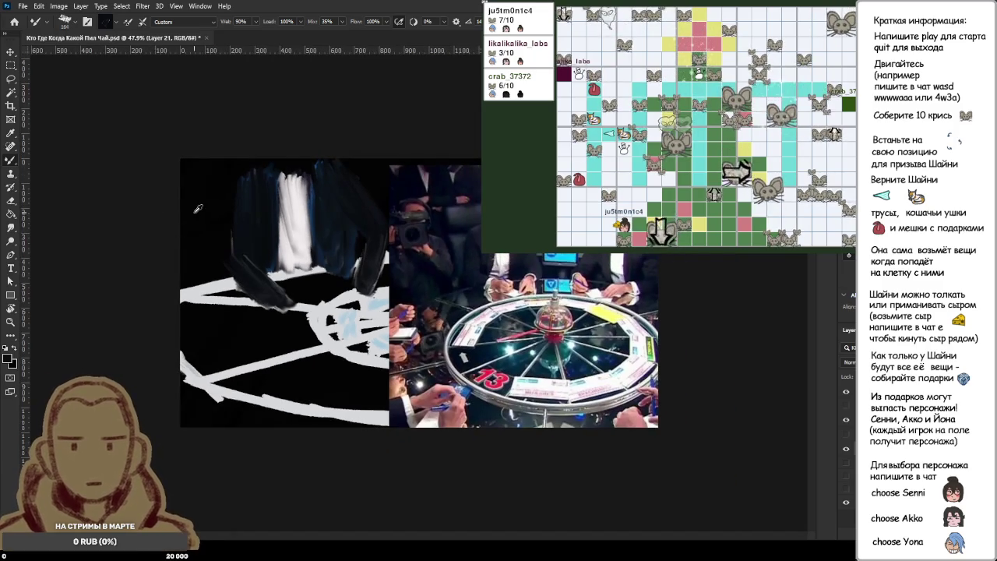
scroll(226, 207, "up", 1)
scroll(257, 206, "up", 1)
scroll(289, 205, "up", 1)
scroll(316, 204, "up", 1)
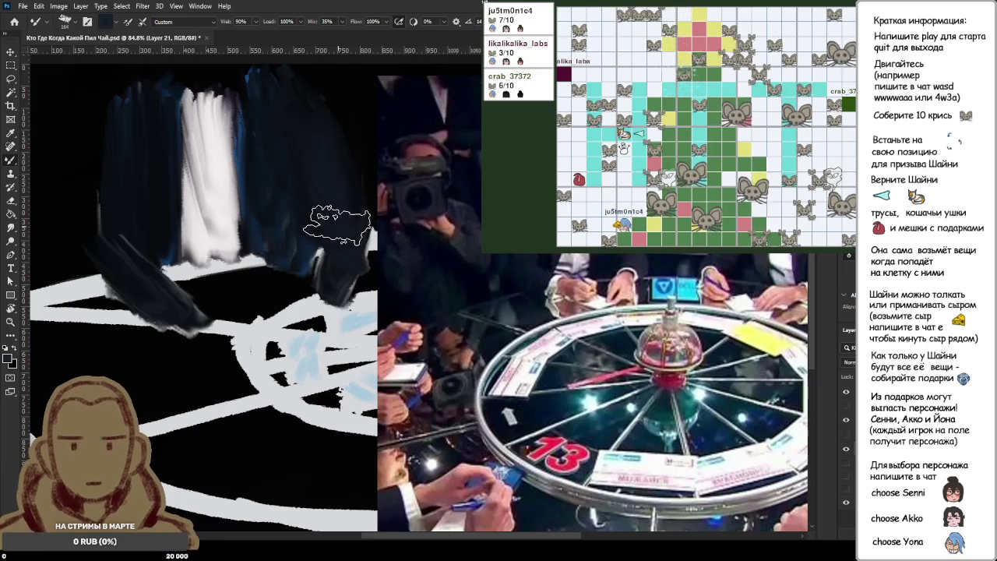
left_click_drag(333, 226, 320, 268)
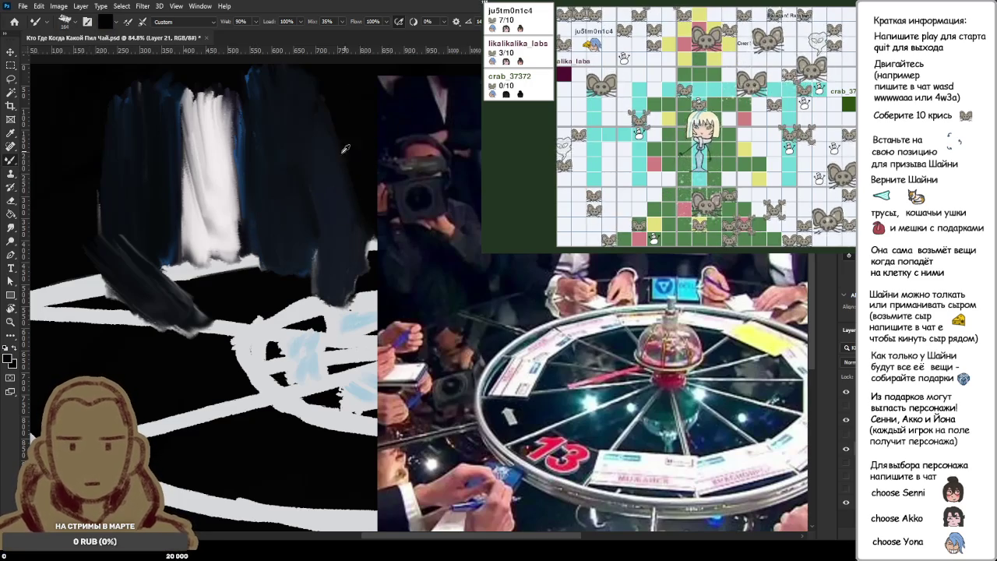
- Rework the lower strokes and repaint the white shirt with freshly sampled white
left_click_drag(242, 218, 226, 226)
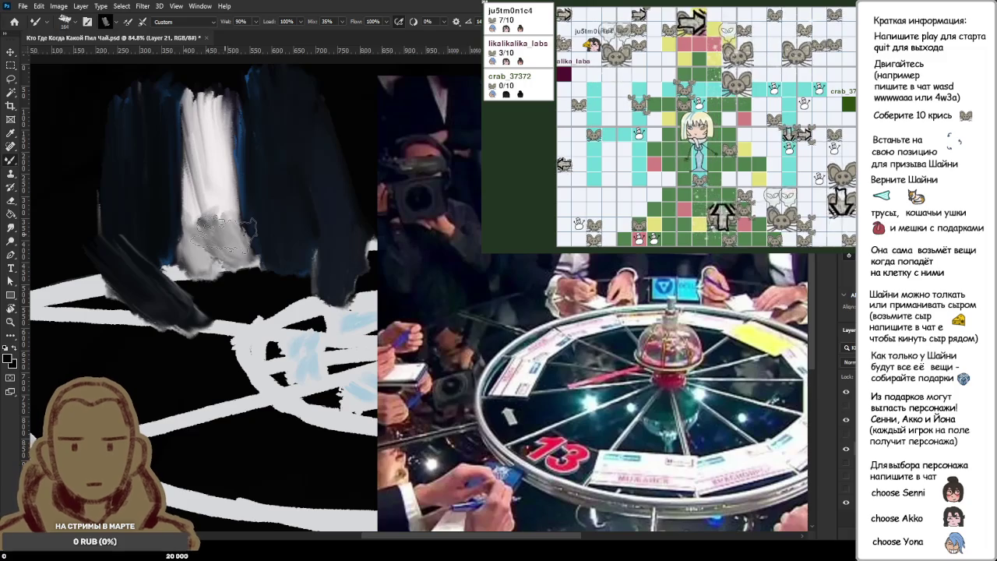
left_click_drag(226, 234, 207, 211)
left_click(224, 190, "alt")
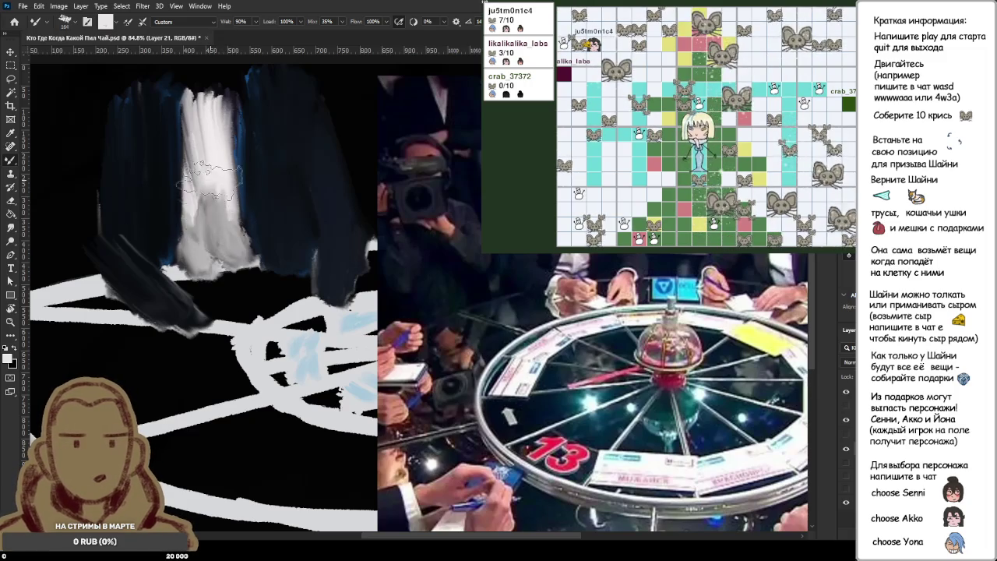
mouse_move(206, 117)
left_mouse_down()
mouse_move(222, 222)
mouse_move(222, 109)
mouse_move(226, 171)
mouse_move(241, 160)
left_mouse_up()
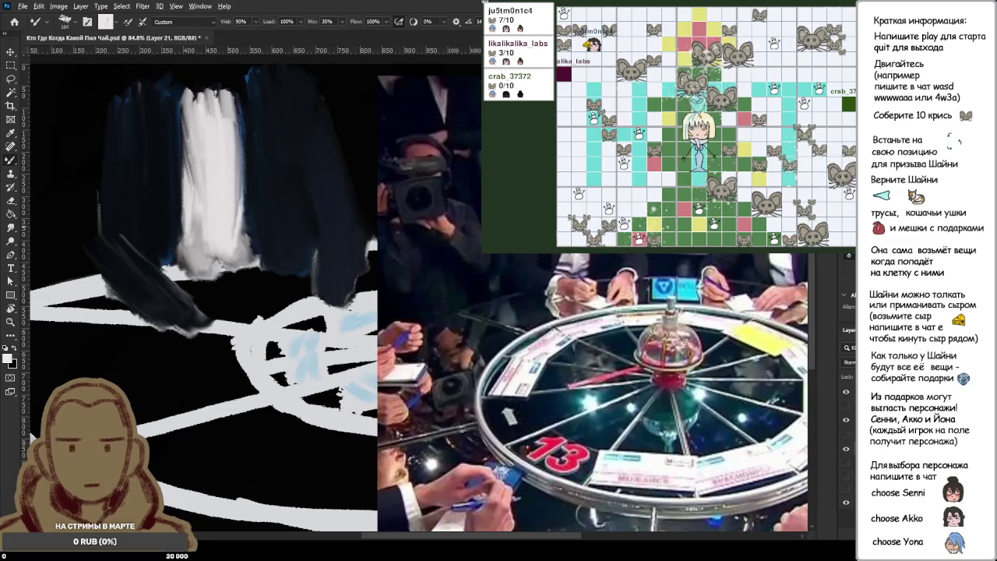
- Fill dark navy over the jacket top and brush grey onto the lower left sleeve
left_click(124, 158, "alt")
mouse_move(125, 158)
left_mouse_down()
mouse_move(111, 167)
mouse_move(106, 123)
mouse_move(156, 95)
mouse_move(243, 80)
left_mouse_up()
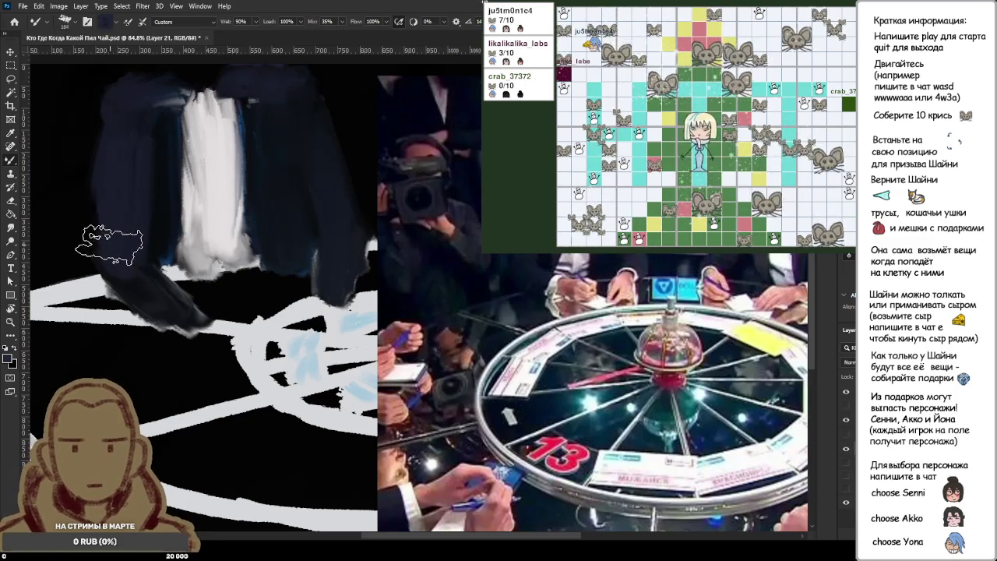
mouse_move(183, 343)
left_mouse_down()
mouse_move(184, 303)
mouse_move(178, 343)
mouse_move(183, 316)
mouse_move(183, 327)
left_mouse_up()
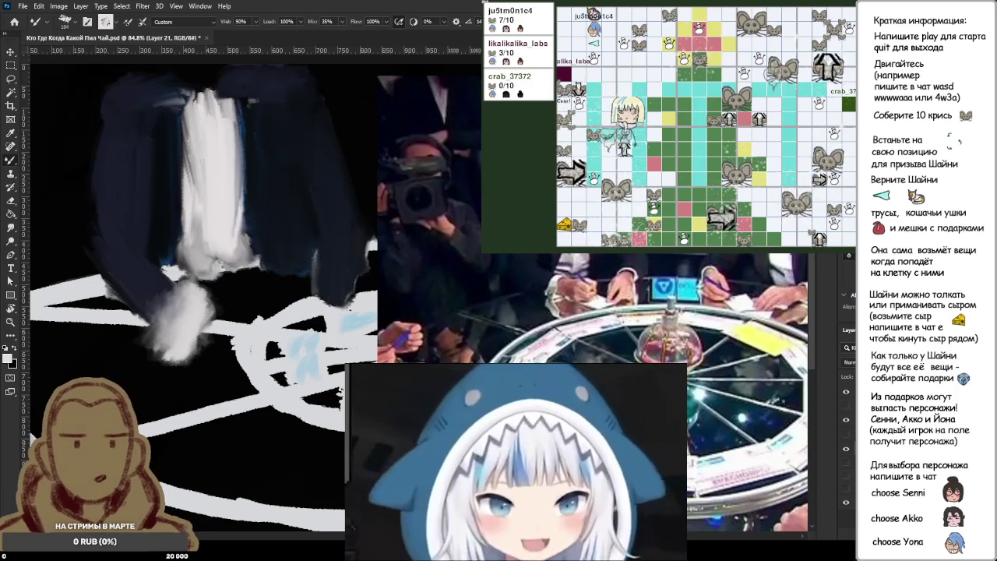
- Blend the left sleeve end, highlight the right sleeve in white, and rough in pink hands
mouse_move(220, 281)
left_mouse_down()
mouse_move(222, 300)
mouse_move(200, 291)
mouse_move(167, 363)
mouse_move(194, 383)
left_mouse_up()
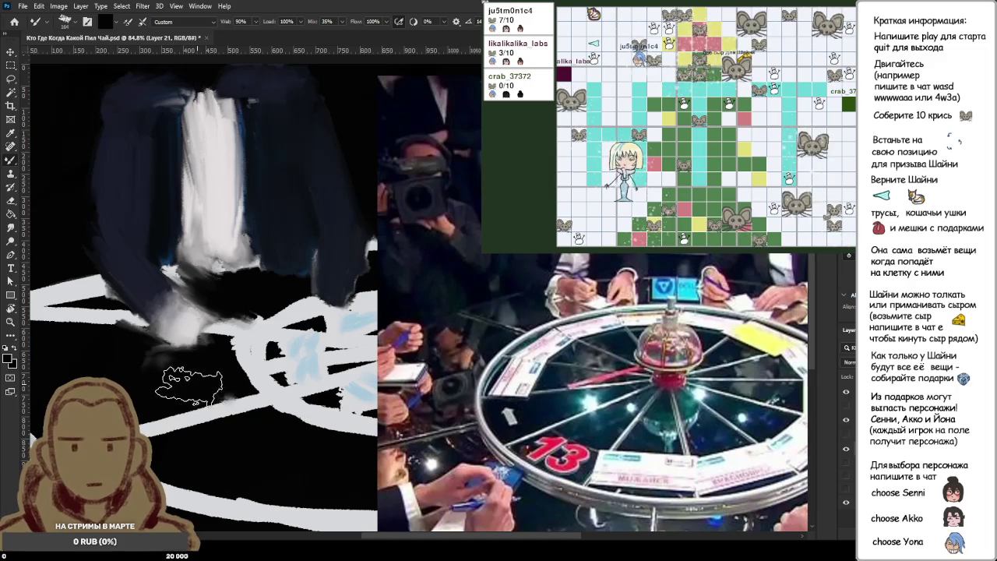
key("ctrl+d")
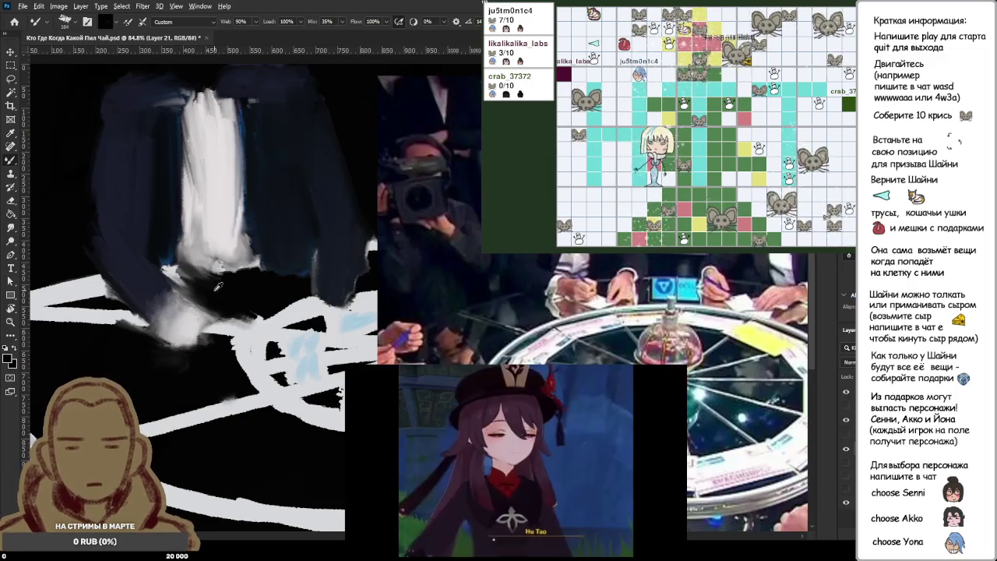
left_click_drag(158, 291, 224, 291)
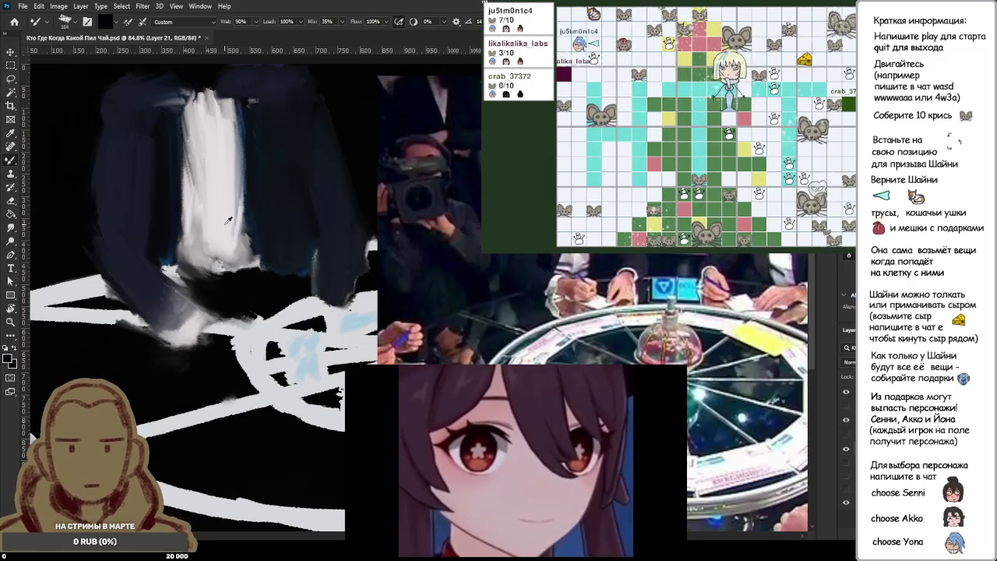
key("x")
left_click_drag(327, 296, 343, 260)
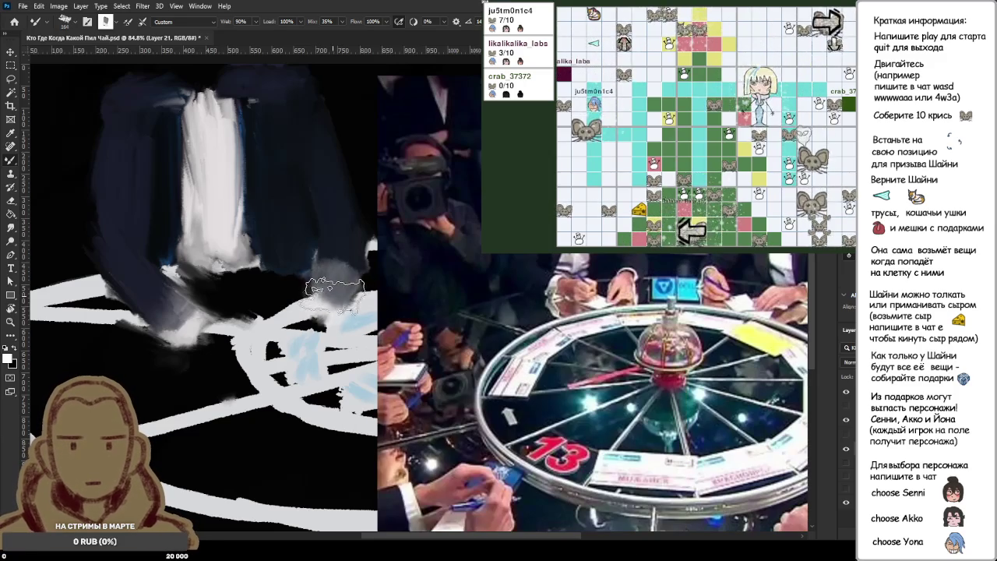
left_click(340, 249, "alt")
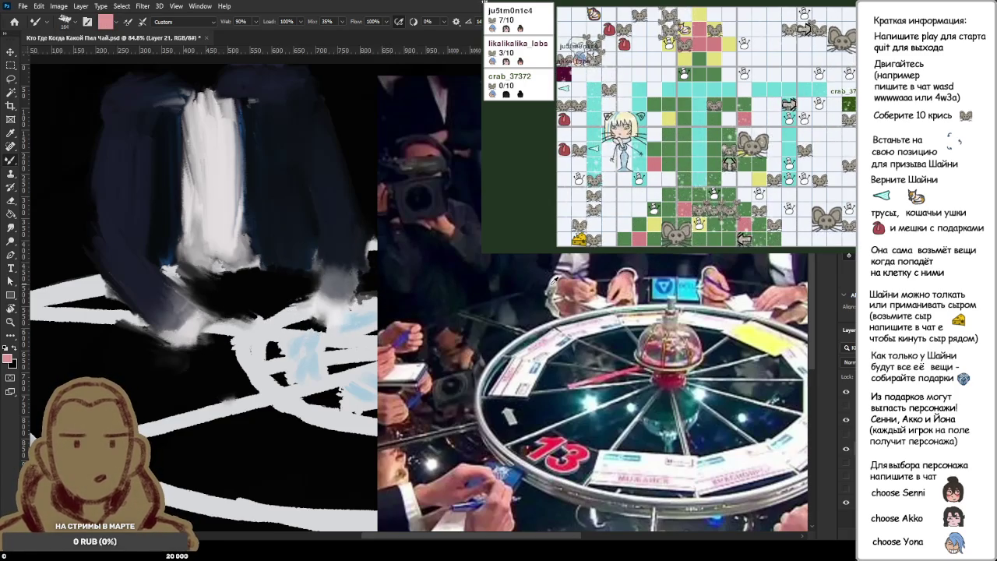
left_click_drag(331, 308, 190, 327)
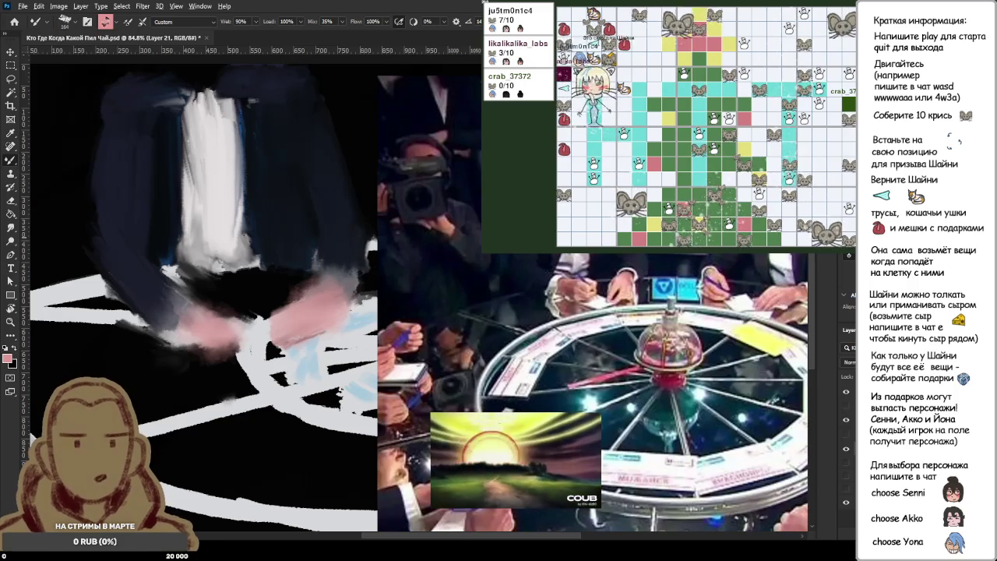
- Refine the pink hands with white and pink strokes, lightening the right hand with greyish white
left_click(187, 329, "alt")
mouse_move(187, 328)
left_mouse_down()
mouse_move(167, 323)
mouse_move(179, 343)
left_mouse_up()
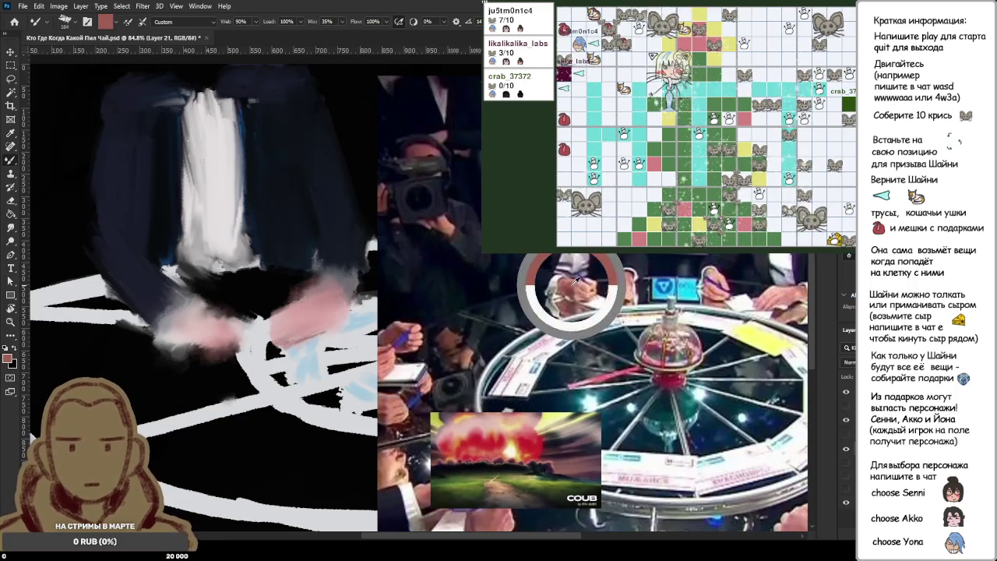
left_click(228, 331, "alt")
left_click_drag(228, 331, 241, 343)
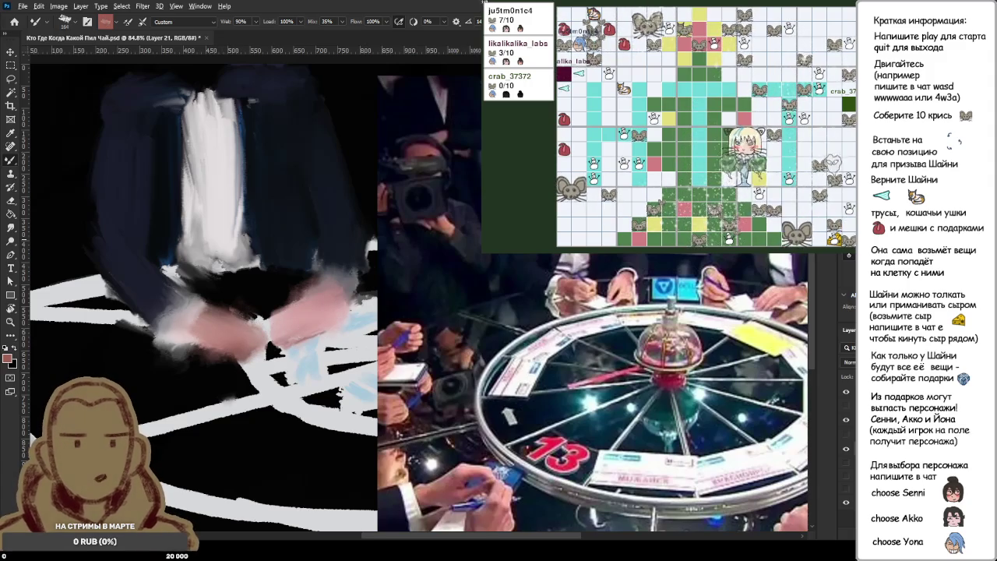
mouse_move(322, 287)
left_mouse_down()
mouse_move(343, 273)
mouse_move(327, 284)
mouse_move(335, 279)
left_mouse_up()
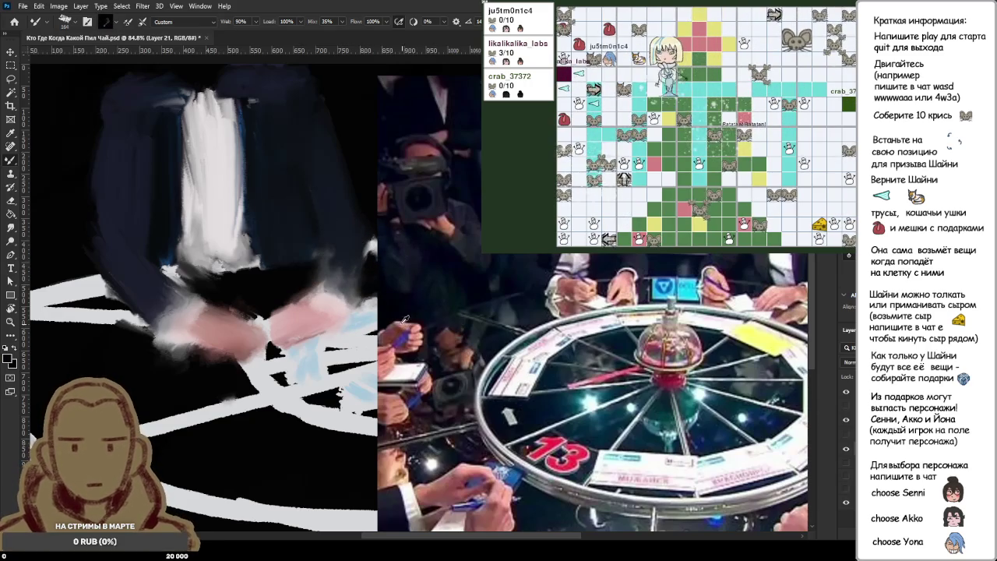
scroll(389, 296, "down", 1)
scroll(350, 265, "down", 2)
scroll(312, 244, "up", 2)
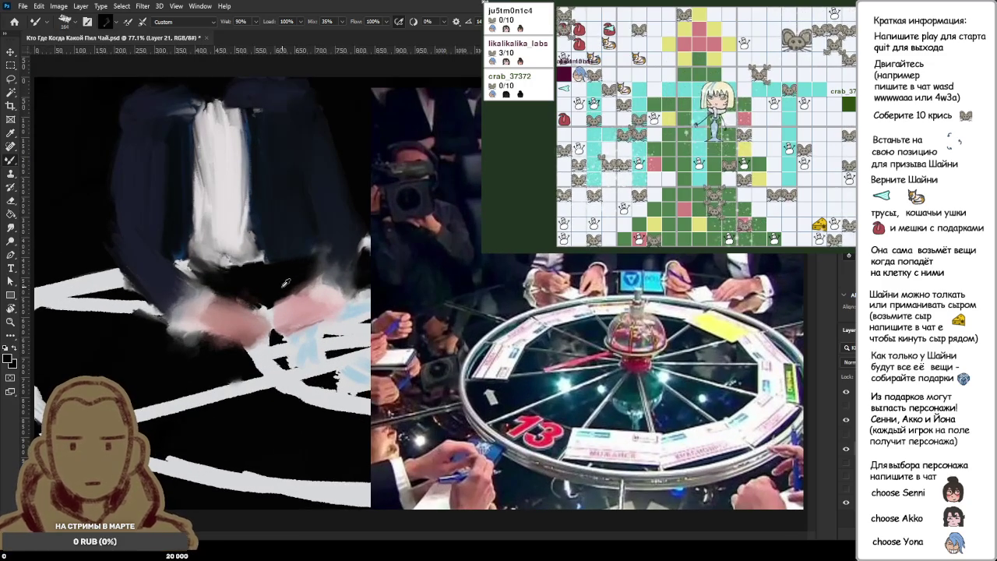
scroll(279, 274, "down", 1)
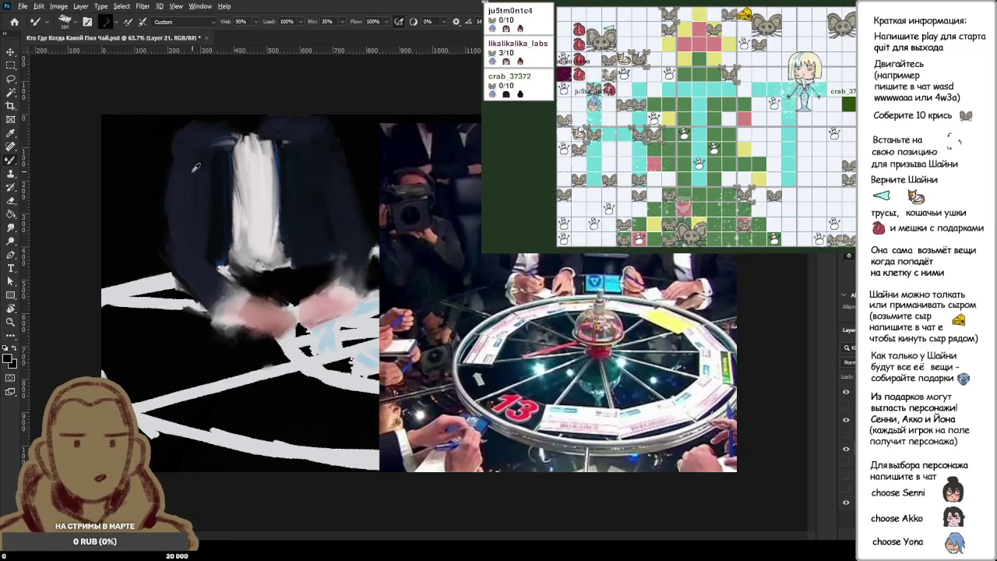
scroll(196, 164, "up", 2)
scroll(226, 156, "up", 2)
scroll(249, 150, "up", 2)
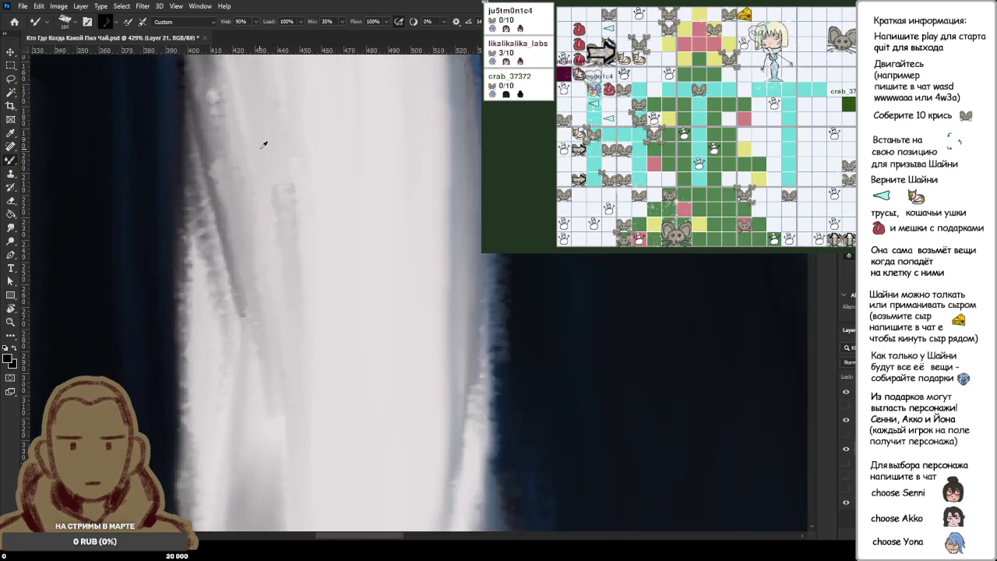
scroll(265, 145, "up", 1)
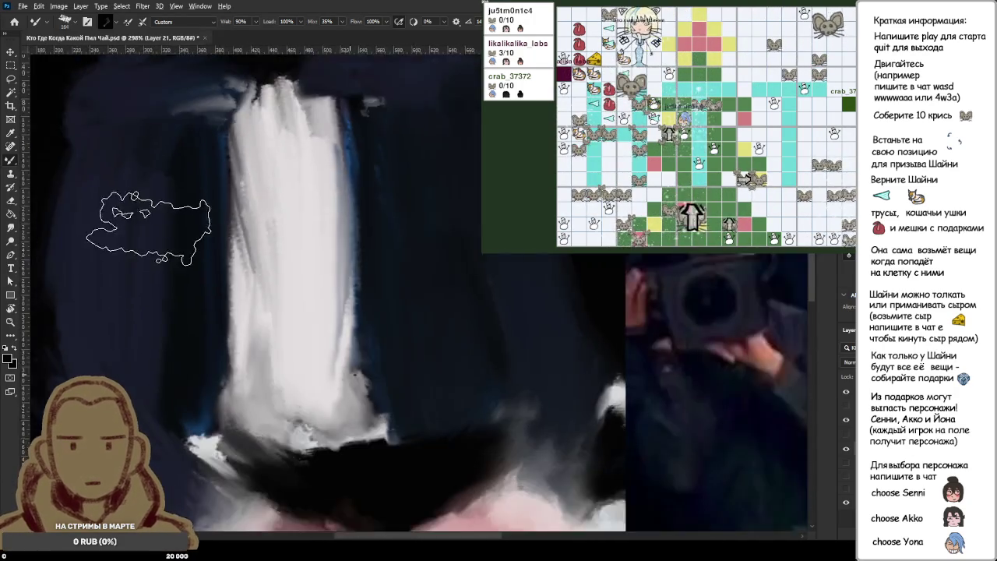
scroll(154, 223, "up", 3)
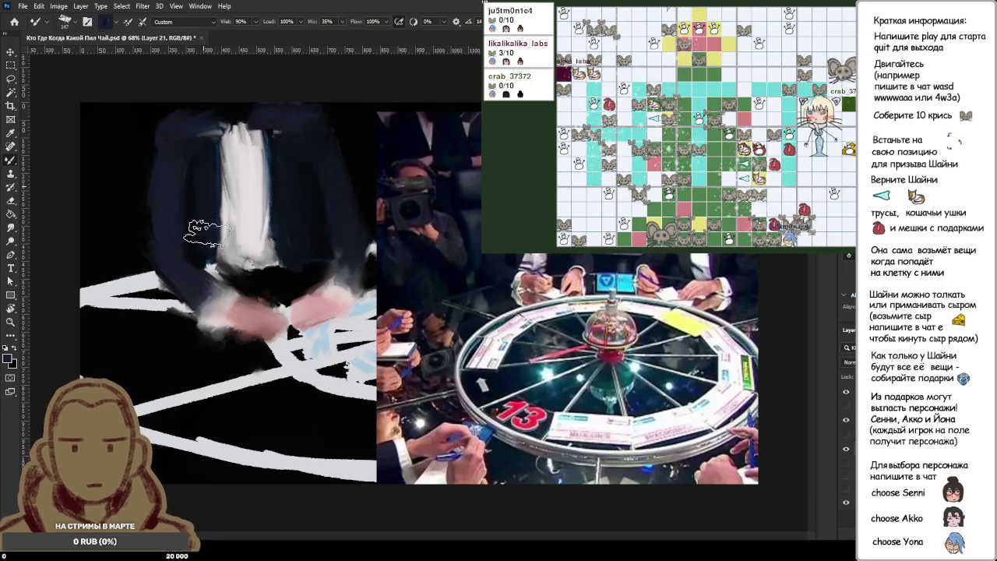
key("ctrl+minus")
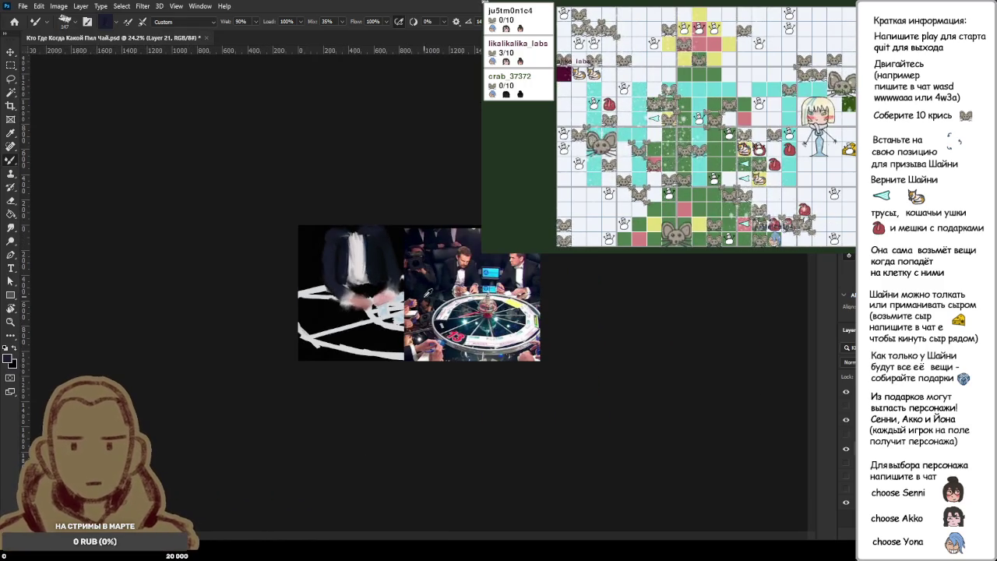
- Sample a grey from the shirt and paint light grey strokes down the shirt below the jacket
scroll(428, 291, "up", 3)
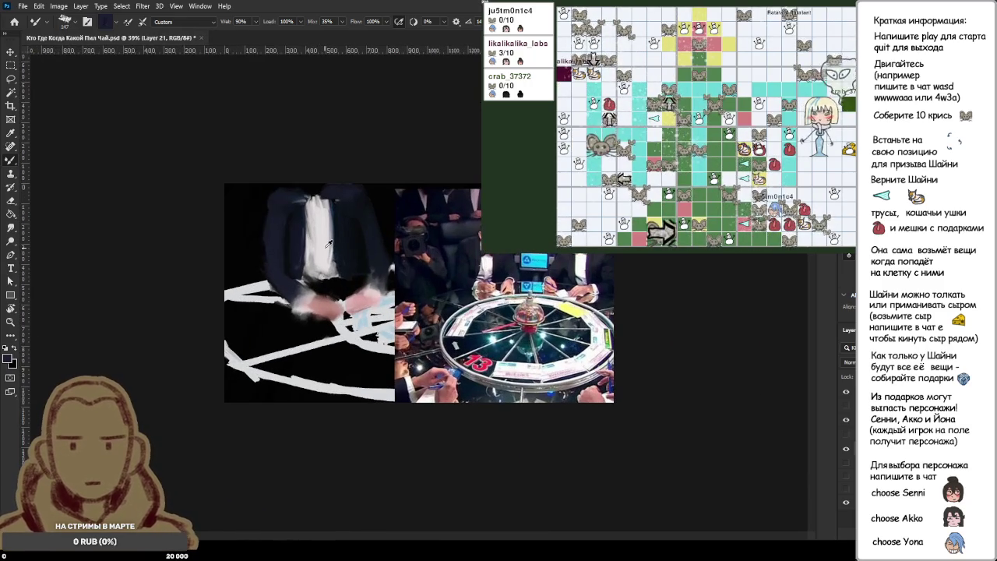
scroll(329, 241, "up", 3)
scroll(329, 241, "up", 2)
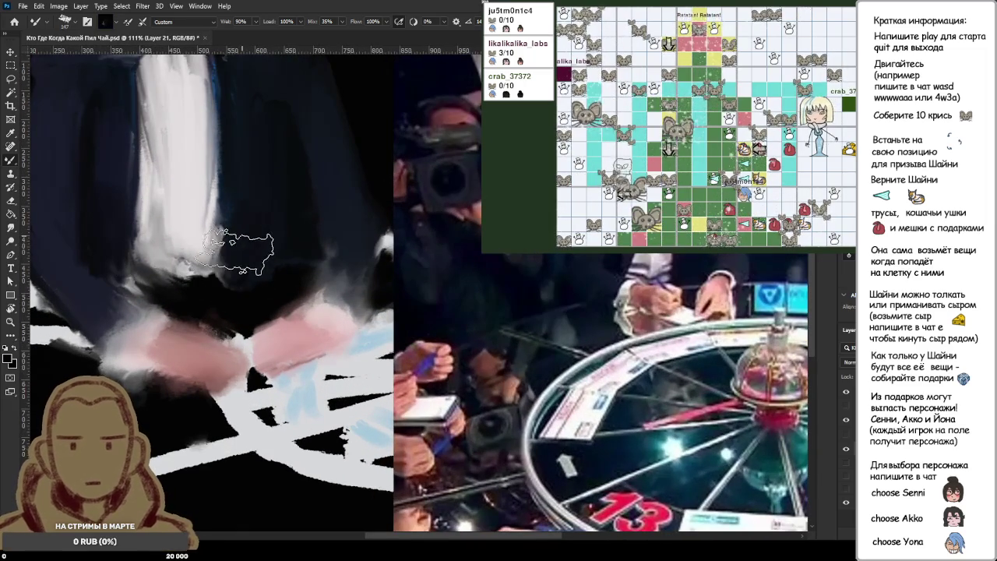
left_click(178, 279, "alt")
mouse_move(178, 264)
left_mouse_down()
mouse_move(136, 251)
mouse_move(193, 246)
mouse_move(164, 230)
left_mouse_up()
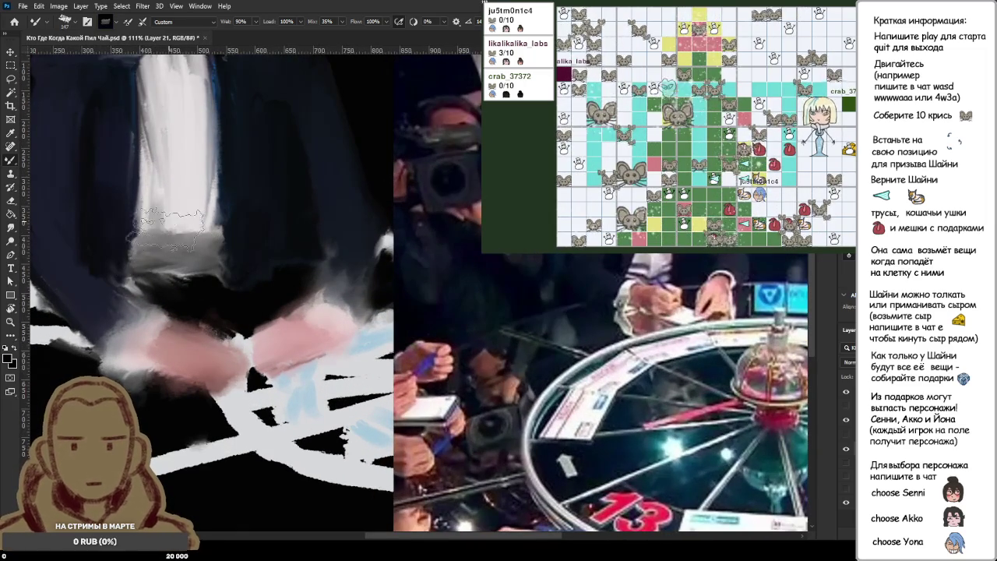
left_click_drag(148, 195, 171, 246)
mouse_move(183, 187)
left_mouse_down()
mouse_move(195, 250)
mouse_move(191, 241)
left_mouse_up()
left_click(179, 148, "alt")
mouse_move(160, 136)
left_mouse_down()
mouse_move(187, 226)
mouse_move(218, 257)
left_mouse_up()
- Zoom out and add more light grey strokes across the whole shirt
key("ctrl+minus")
key("ctrl+minus")
key("ctrl+minus")
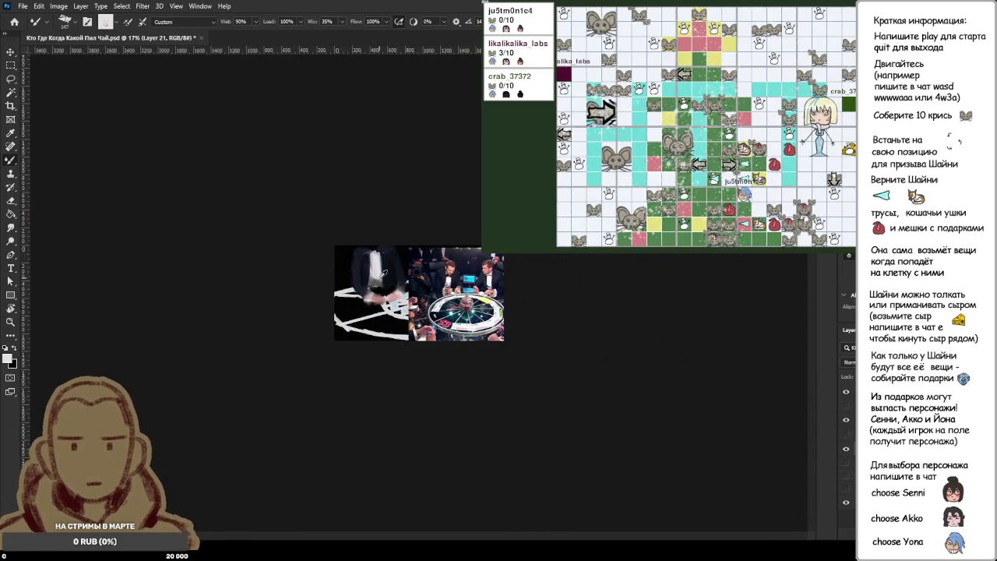
scroll(366, 268, "up", 3)
scroll(366, 268, "up", 3)
left_click_drag(195, 211, 156, 257)
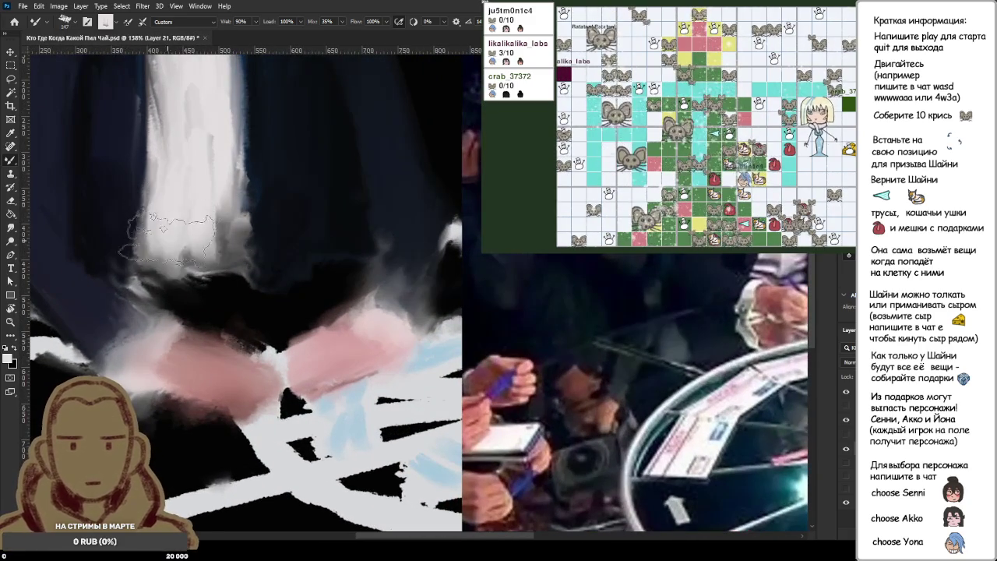
left_click_drag(179, 132, 241, 272)
scroll(310, 288, "down", 3)
scroll(310, 288, "down", 2)
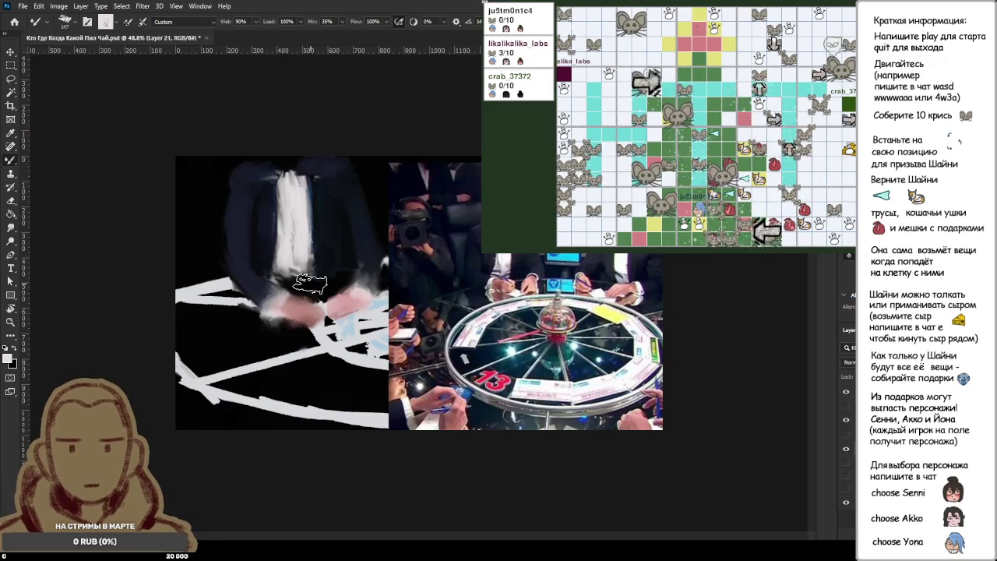
scroll(253, 167, "up", 3)
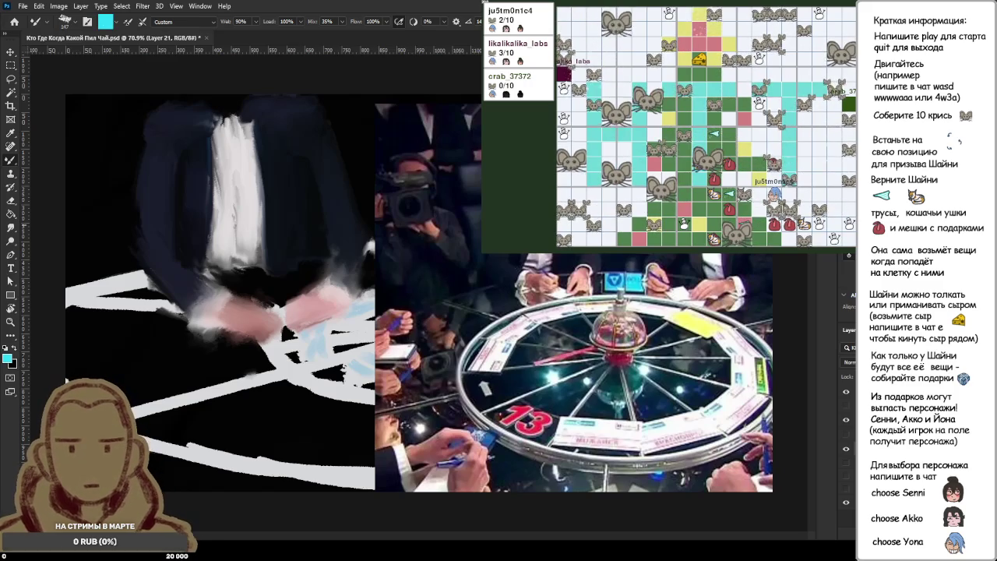
- Paint a cyan patch at the collar, then undo the oversized cyan strokes
mouse_move(242, 152)
left_mouse_down()
mouse_move(212, 128)
mouse_move(194, 140)
mouse_move(261, 132)
mouse_move(226, 138)
mouse_move(234, 137)
left_mouse_up()
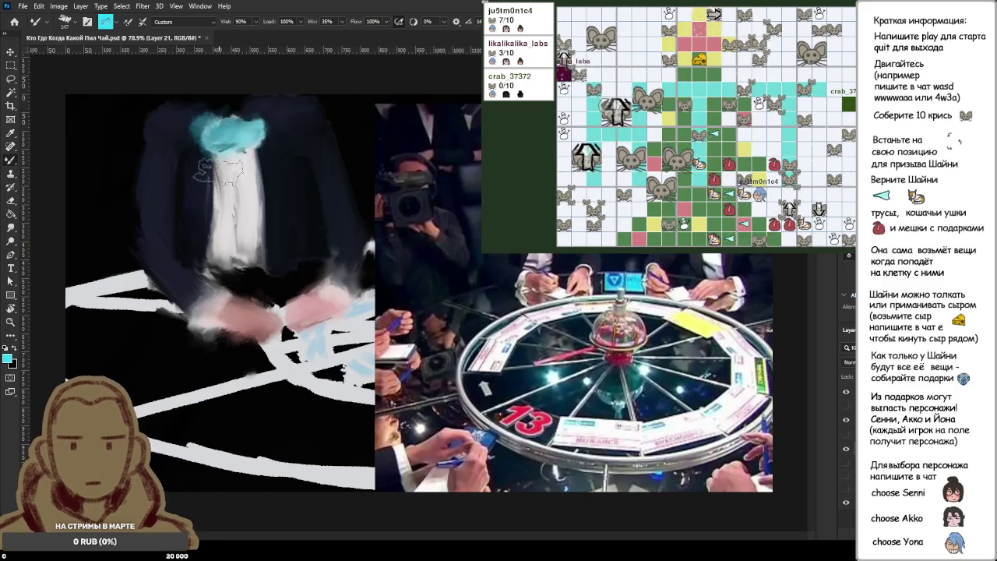
scroll(222, 183, "down", 3)
scroll(225, 189, "down", 1)
scroll(214, 181, "up", 3)
scroll(213, 178, "up", 2)
scroll(218, 167, "up", 2)
scroll(226, 155, "up", 2)
scroll(234, 144, "up", 2)
scroll(234, 144, "down", 2)
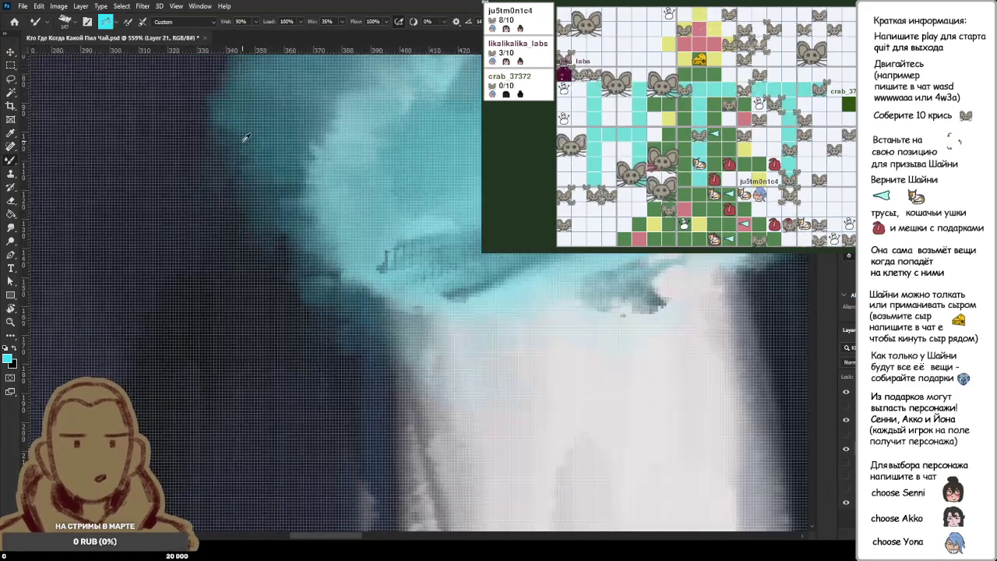
scroll(304, 179, "down", 1)
scroll(366, 206, "down", 1)
key("ctrl+z")
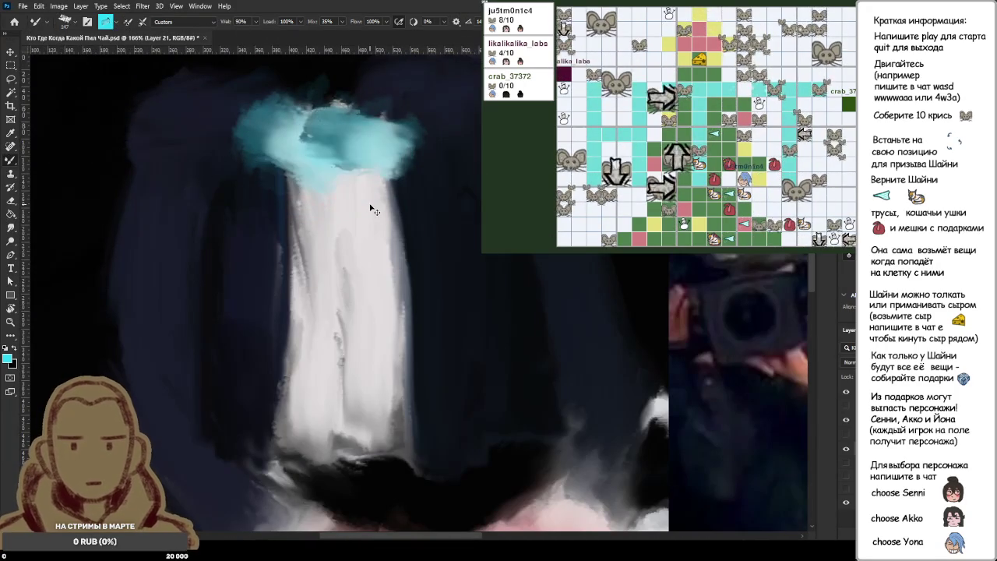
key("ctrl+z")
key("ctrl+z")
- Retry smaller cyan strokes, undo them, and paint a wider cyan bow tie across the collar
left_click(335, 144)
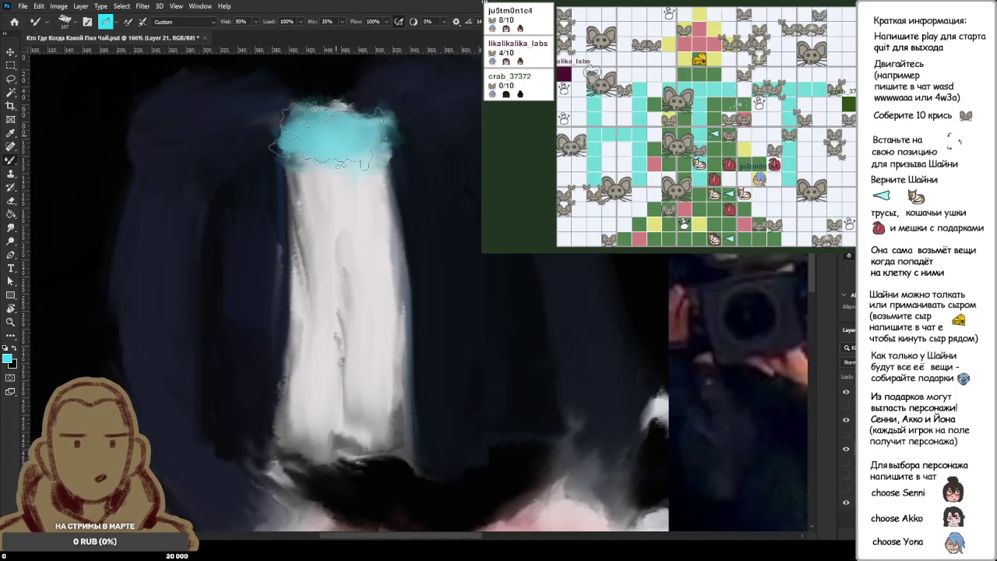
key("ctrl+z")
mouse_move(345, 129)
left_mouse_down()
mouse_move(374, 109)
mouse_move(381, 133)
mouse_move(327, 117)
mouse_move(305, 138)
mouse_move(362, 124)
mouse_move(312, 137)
mouse_move(327, 105)
left_mouse_up()
scroll(421, 190, "down", 5, "alt")
scroll(421, 190, "down", 4, "alt")
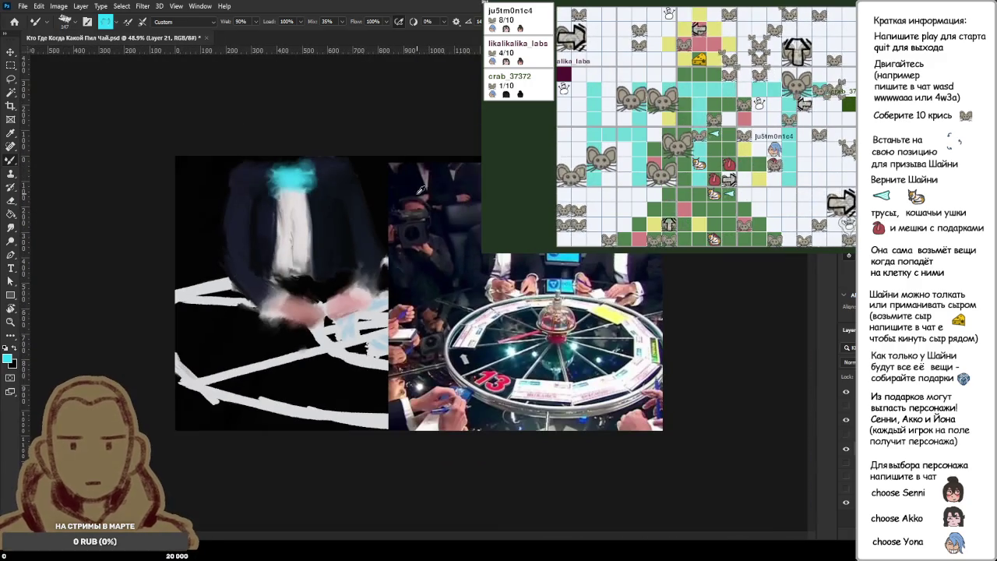
key("ctrl+z")
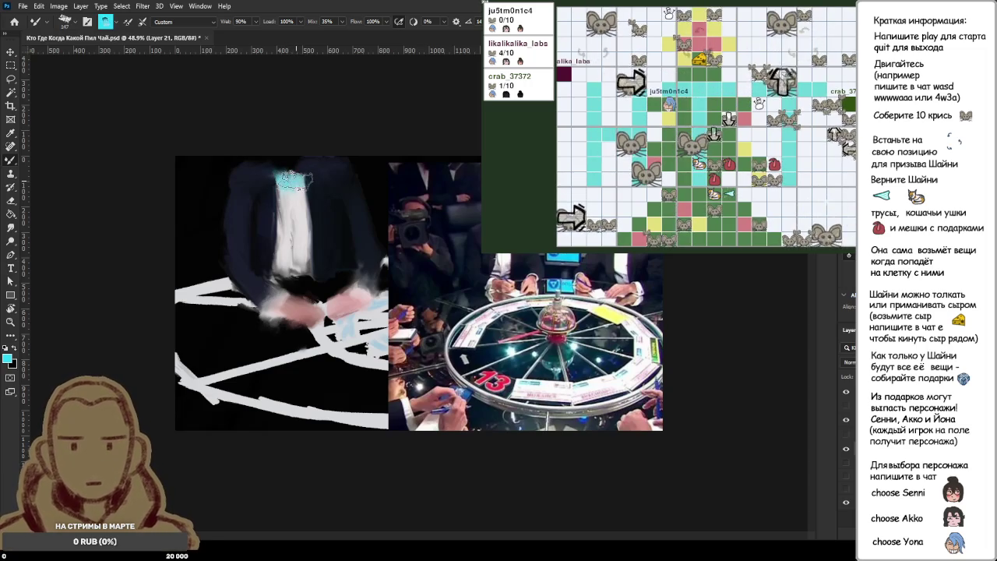
left_click_drag(280, 181, 293, 180)
scroll(292, 194, "down", 2)
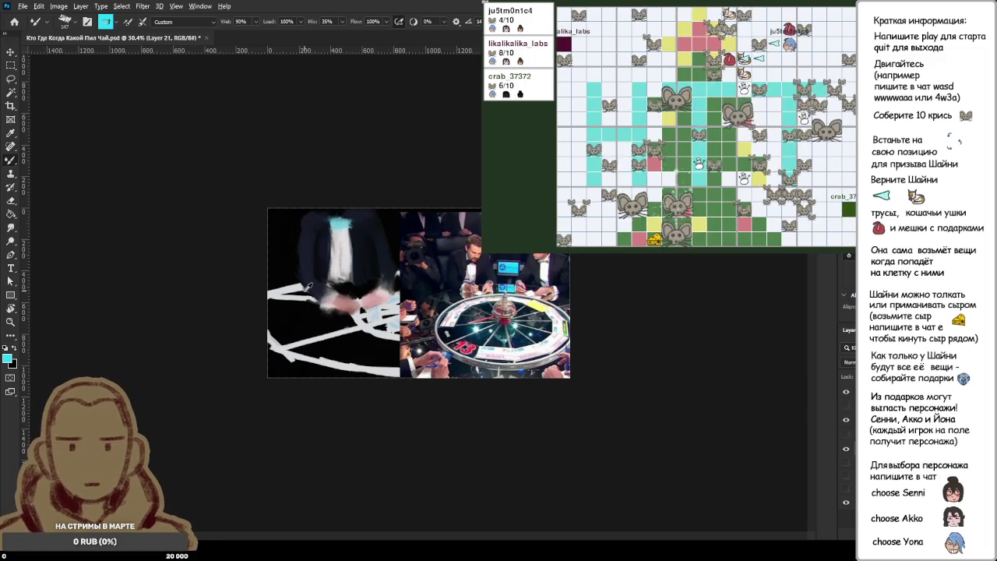
- Zoom the view in on the dark-suited figure's collar and shirt
scroll(296, 280, "up", 1)
- Sample cyan from the bow tie and paint more cyan to fill it out
scroll(257, 265, "up", 1)
scroll(218, 249, "up", 1)
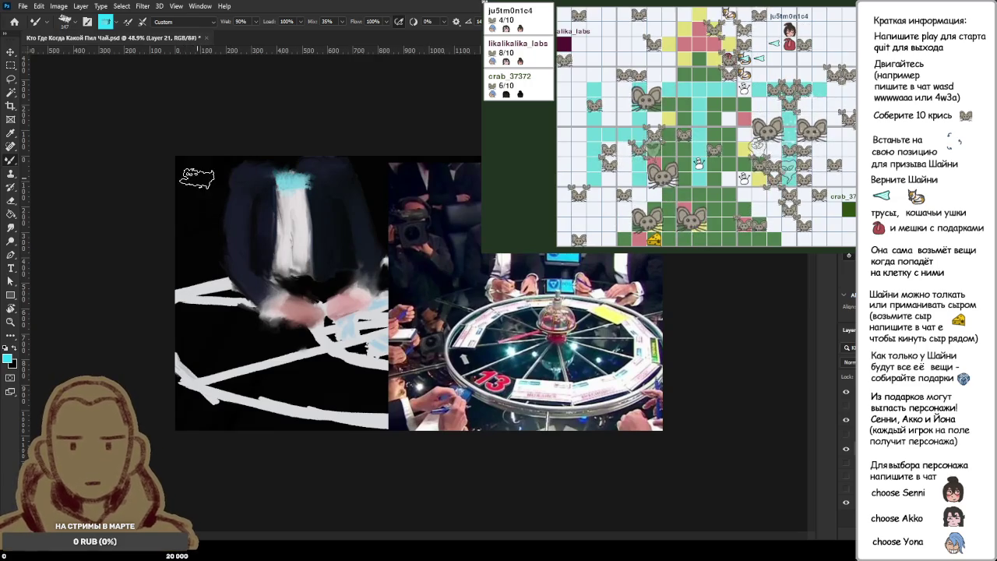
scroll(199, 183, "up", 1)
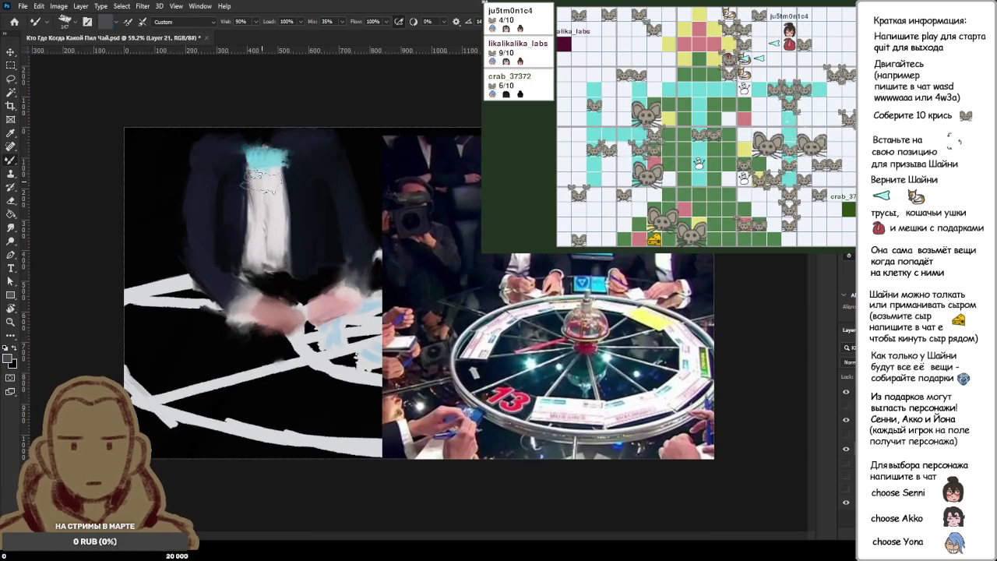
left_click(266, 164, "alt")
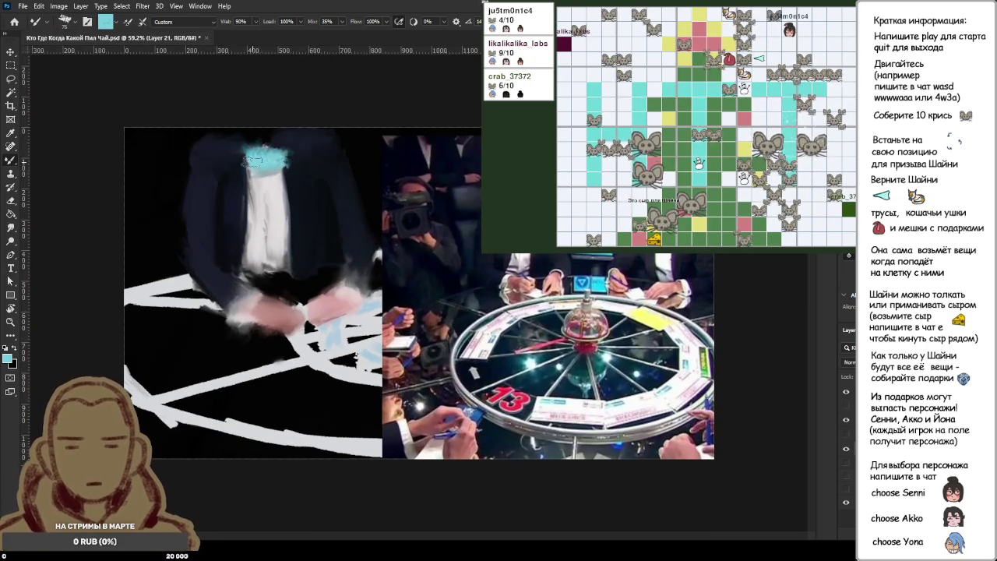
left_click(265, 170, "alt")
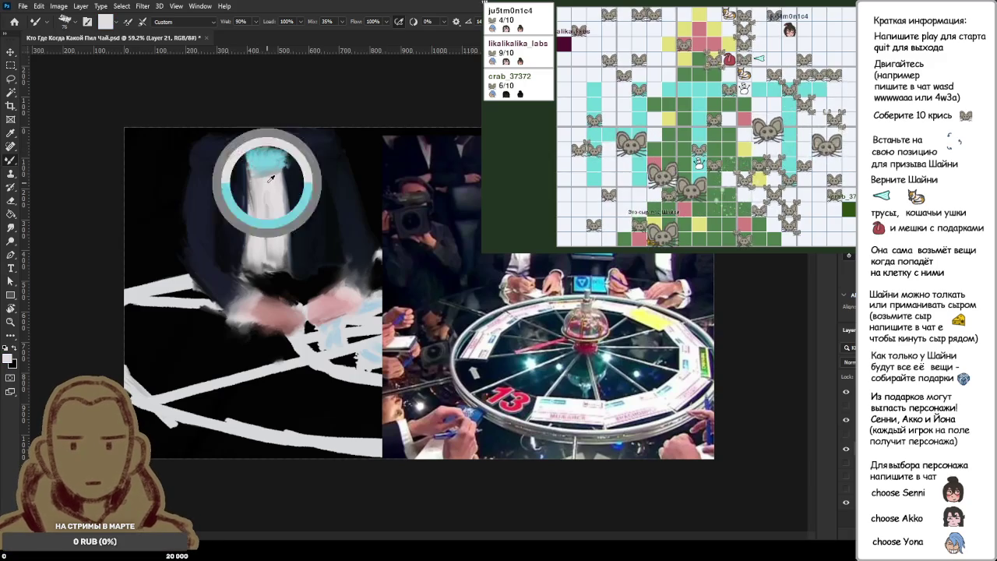
left_click(271, 146, "alt")
left_click(257, 158, "alt")
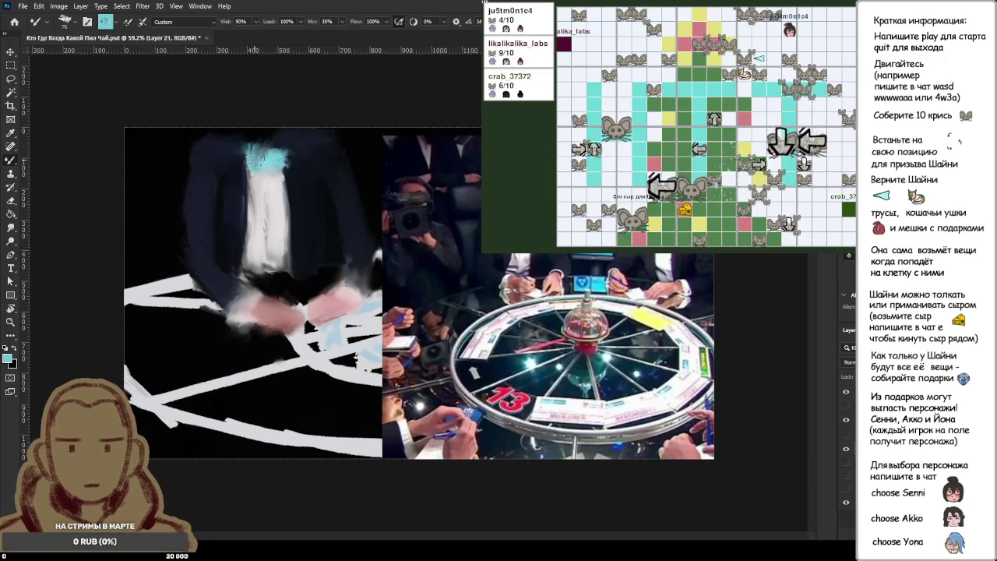
left_click_drag(255, 161, 247, 156)
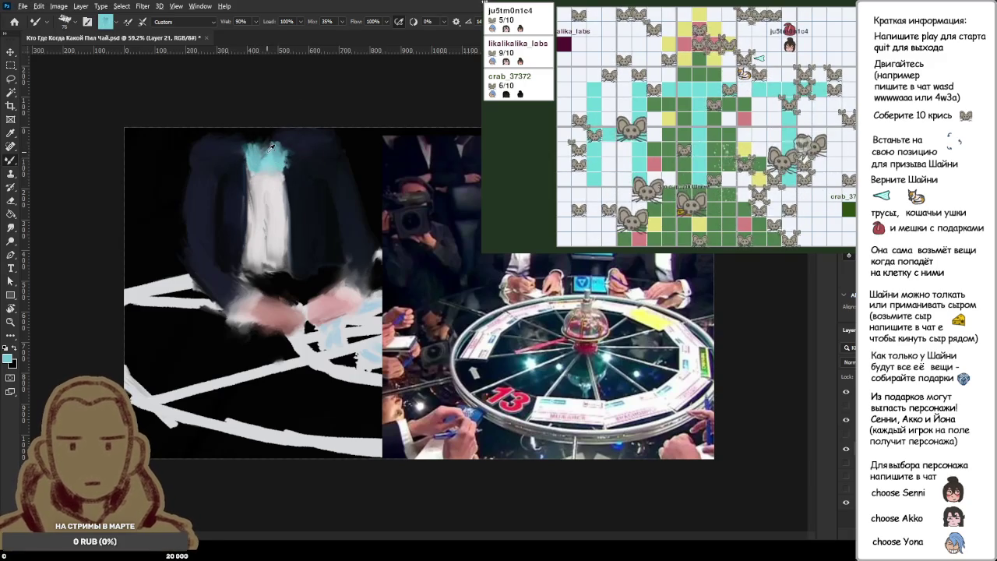
- Sample dark grey near the collar and stroke grey marks over the cyan bow tie
left_click(271, 148, "alt")
left_click(265, 149, "alt")
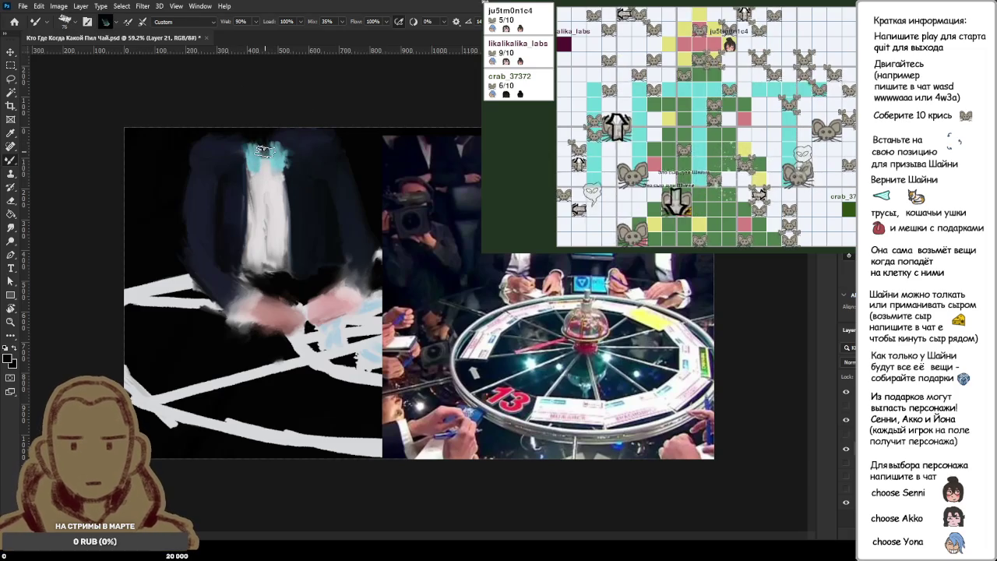
left_click(265, 156, "alt")
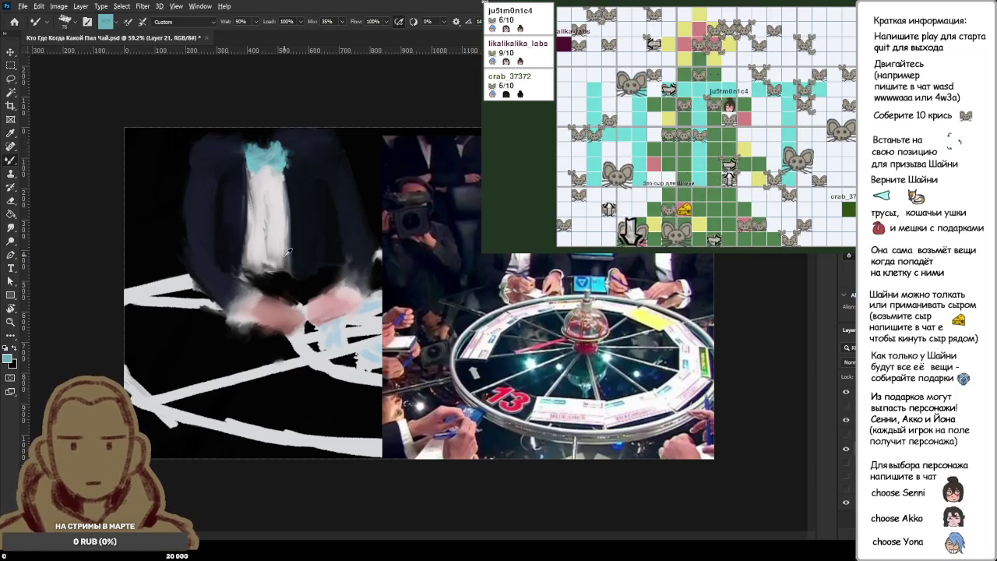
left_click(274, 180, "alt")
left_click_drag(247, 178, 290, 176)
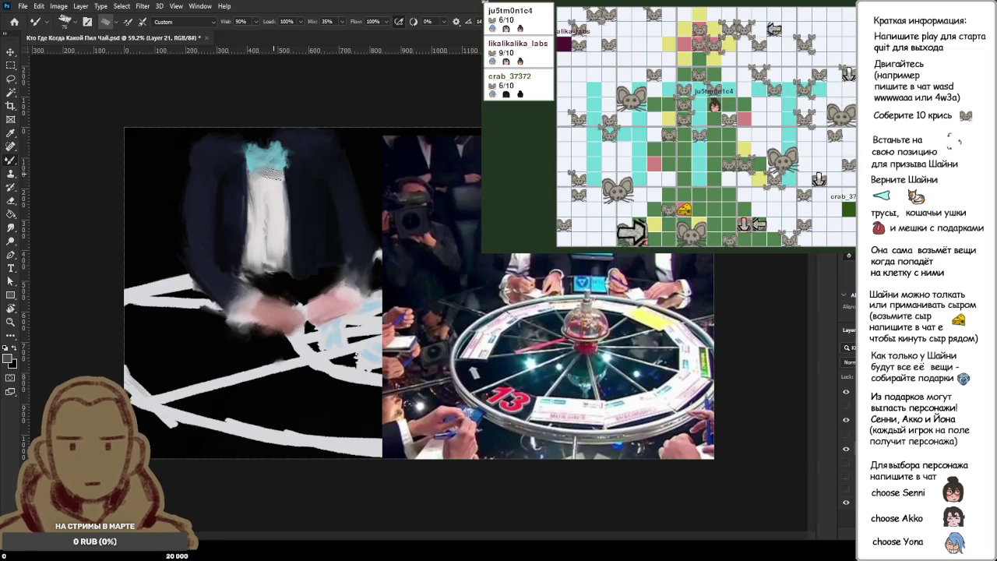
scroll(312, 203, "down", 3)
scroll(341, 231, "down", 2)
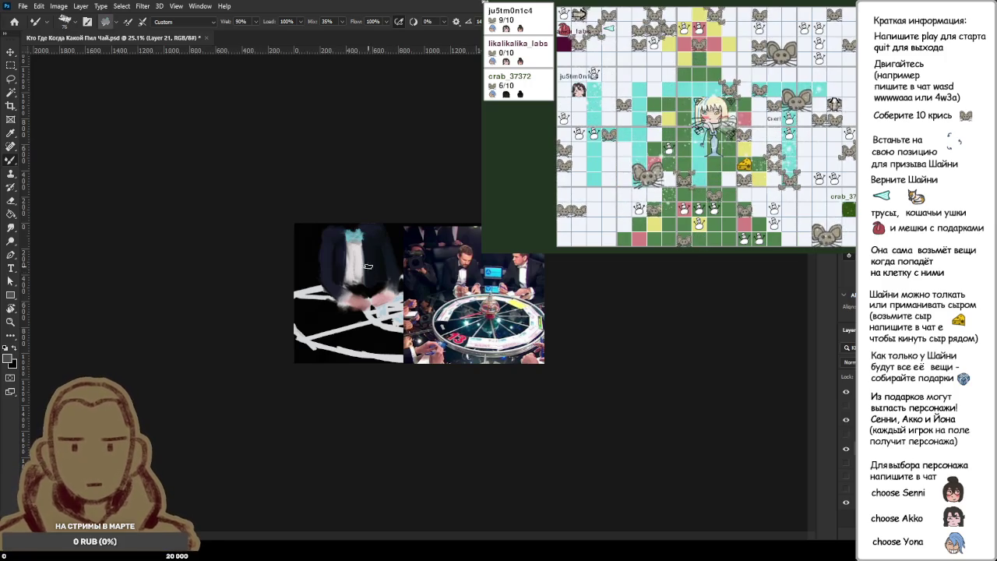
scroll(296, 285, "up", 1)
- Sample reddish-brown skin tone from the reference photo and paint reddish-brown strokes on the hands
scroll(294, 282, "up", 1)
scroll(292, 280, "down", 1)
scroll(288, 276, "up", 1)
scroll(289, 278, "up", 2)
scroll(293, 294, "up", 4)
scroll(298, 312, "up", 4)
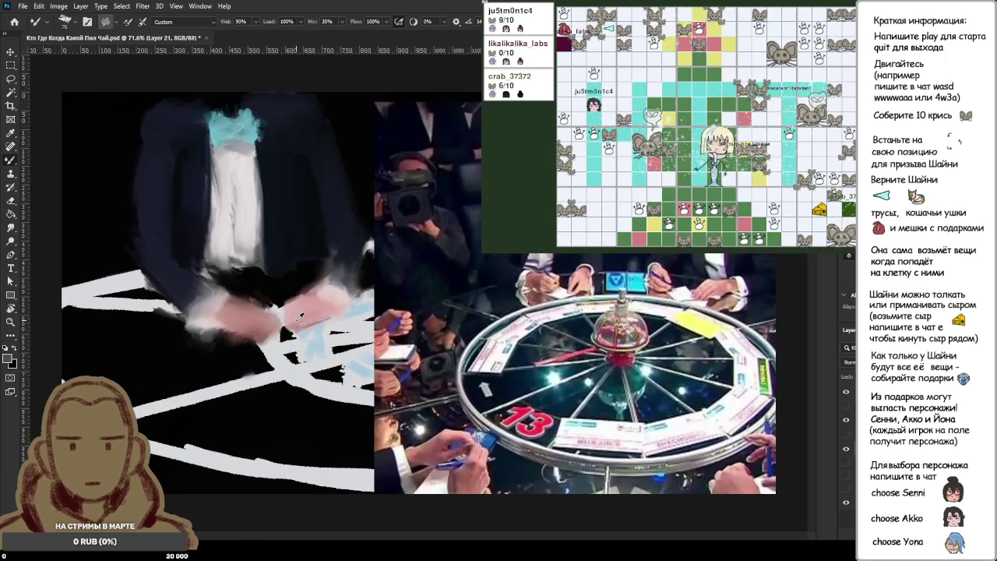
left_click(545, 289, "alt")
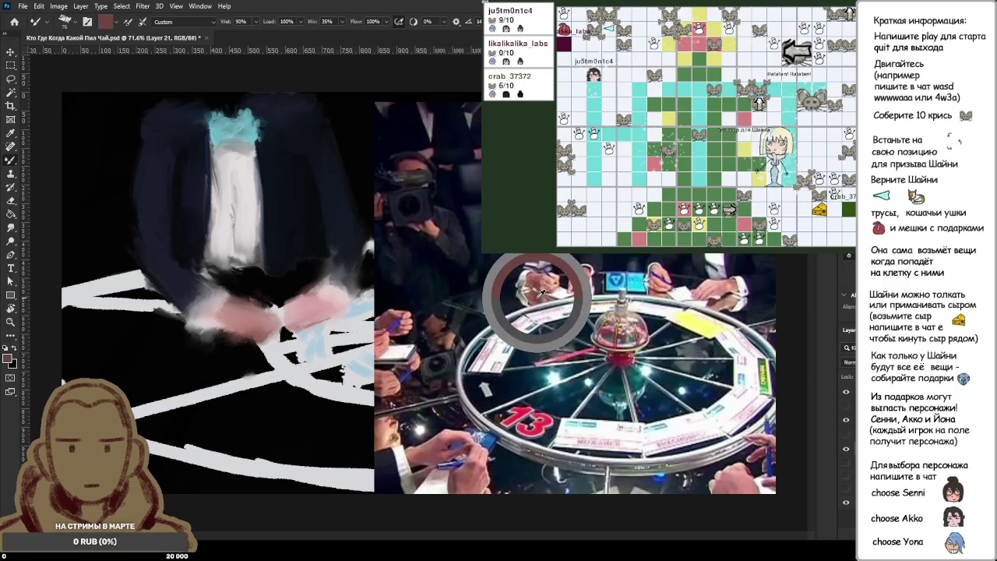
left_click(543, 285, "alt")
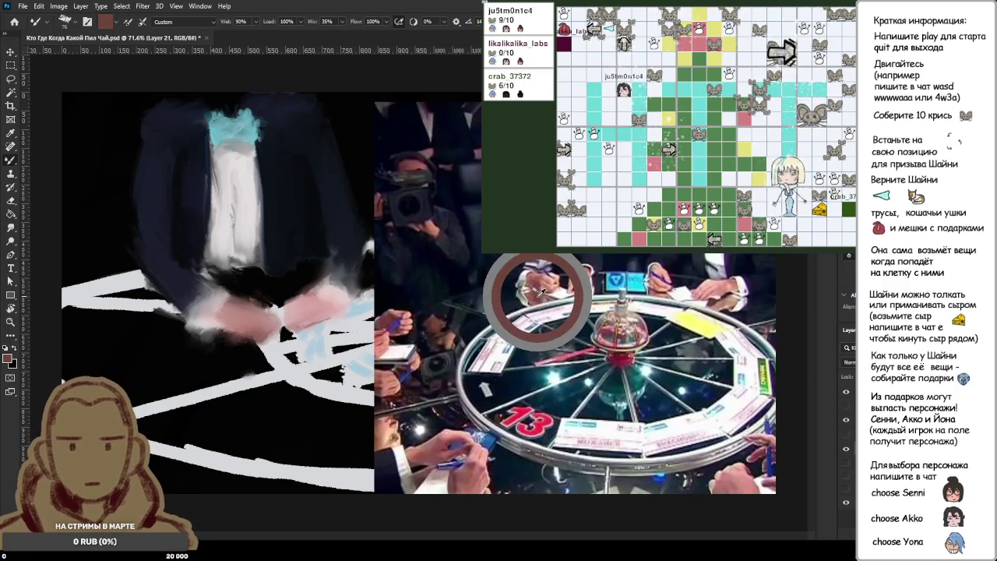
left_click(243, 314, "alt")
left_click(237, 331, "alt")
mouse_move(234, 335)
left_mouse_down()
mouse_move(222, 355)
mouse_move(202, 355)
left_mouse_up()
- Add lighter pink strokes over the hands, undo a stray dark stroke, and resample pink and dark tones
left_click(222, 329, "alt")
mouse_move(214, 317)
left_mouse_down()
mouse_move(199, 346)
mouse_move(118, 301)
left_mouse_up()
left_click(165, 259, "alt")
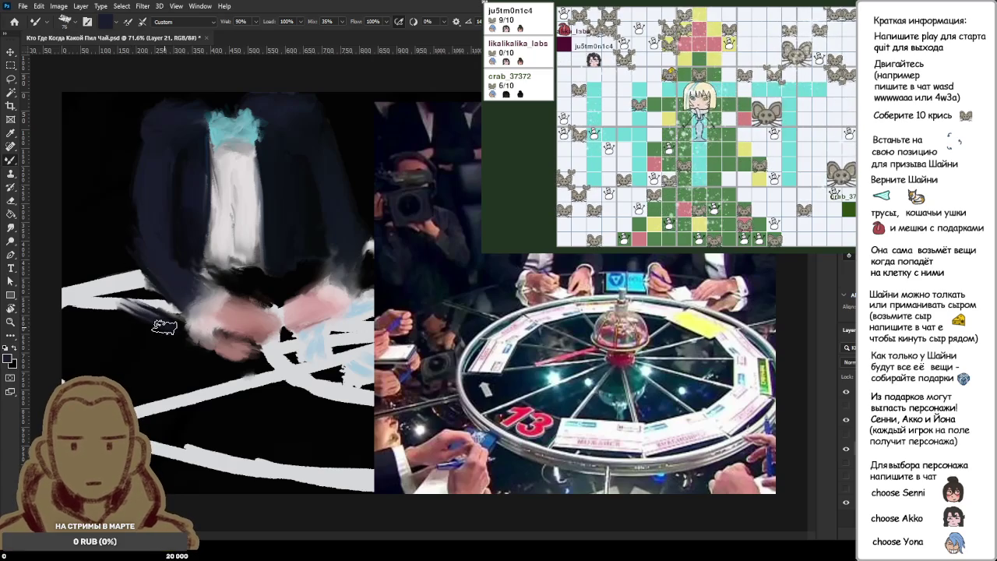
key("ctrl+z")
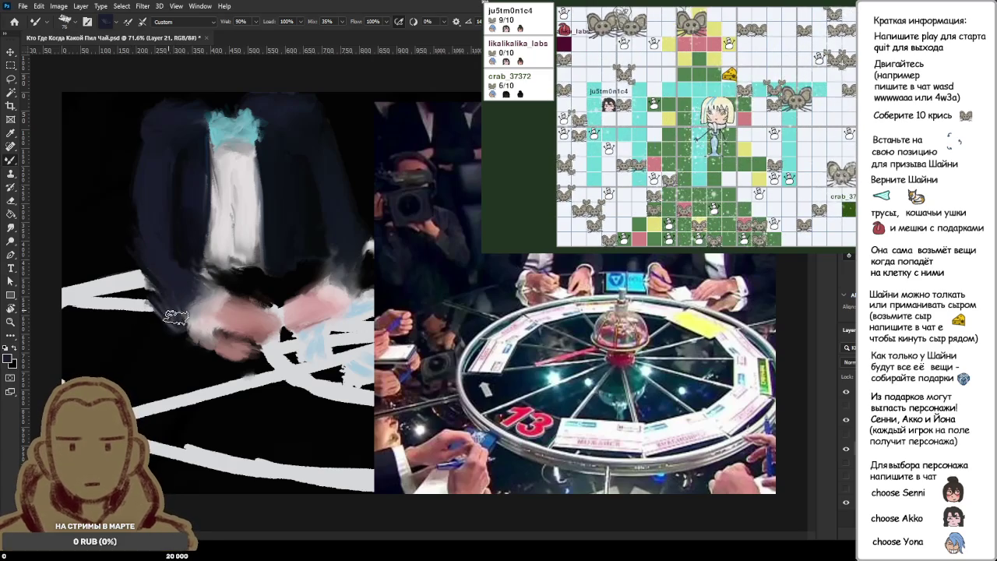
left_click(311, 286, "alt")
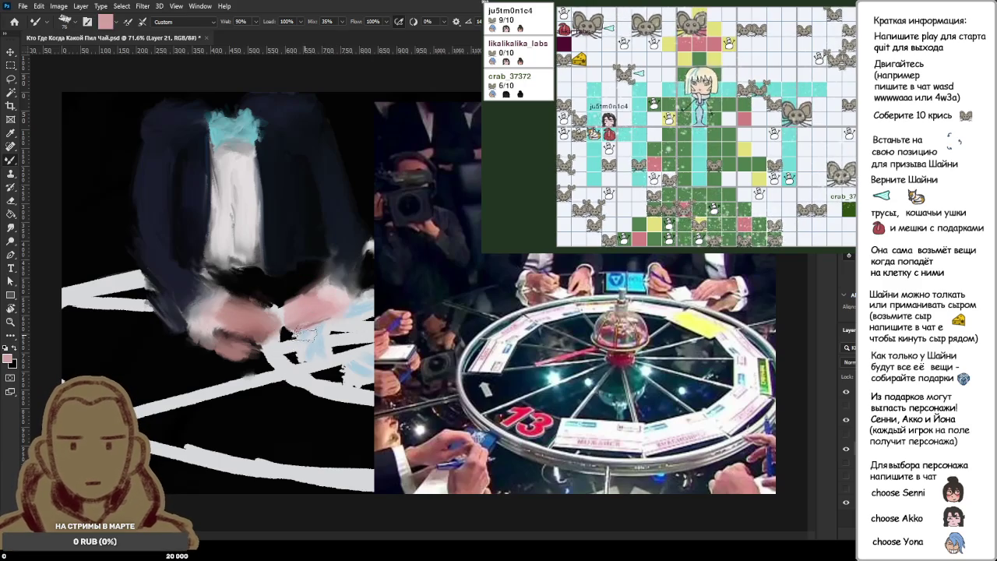
left_click(316, 270, "alt")
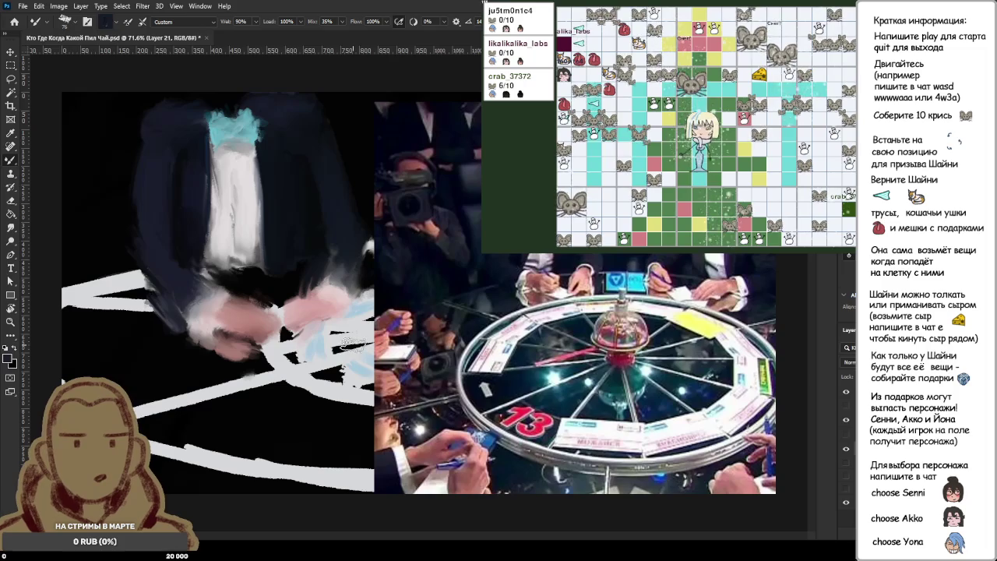
scroll(312, 329, "up", 1)
- Sample a salmon pink skin tone and readjust the zoom on the figure
scroll(312, 329, "up", 1)
scroll(311, 329, "down", 1)
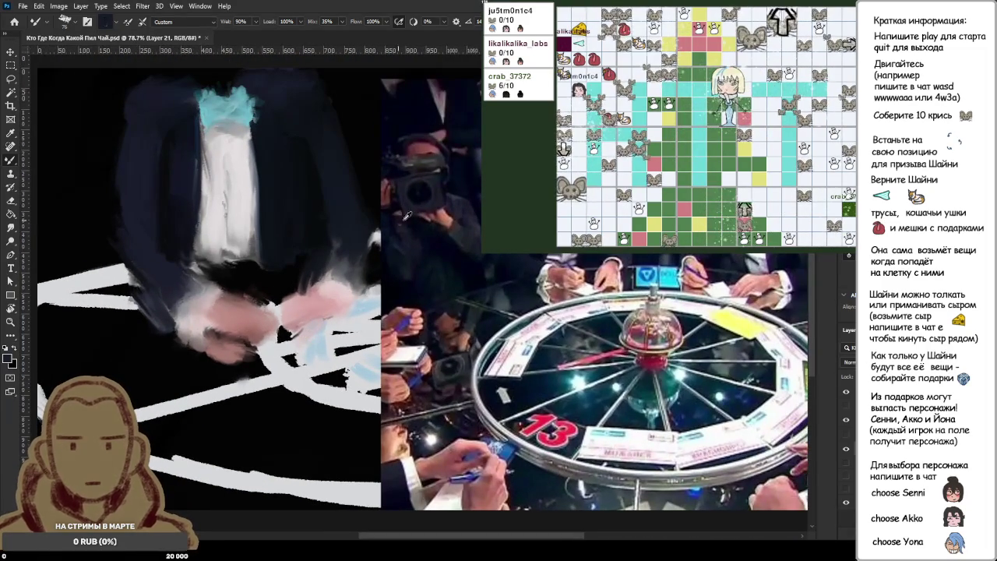
left_click(319, 300, "alt")
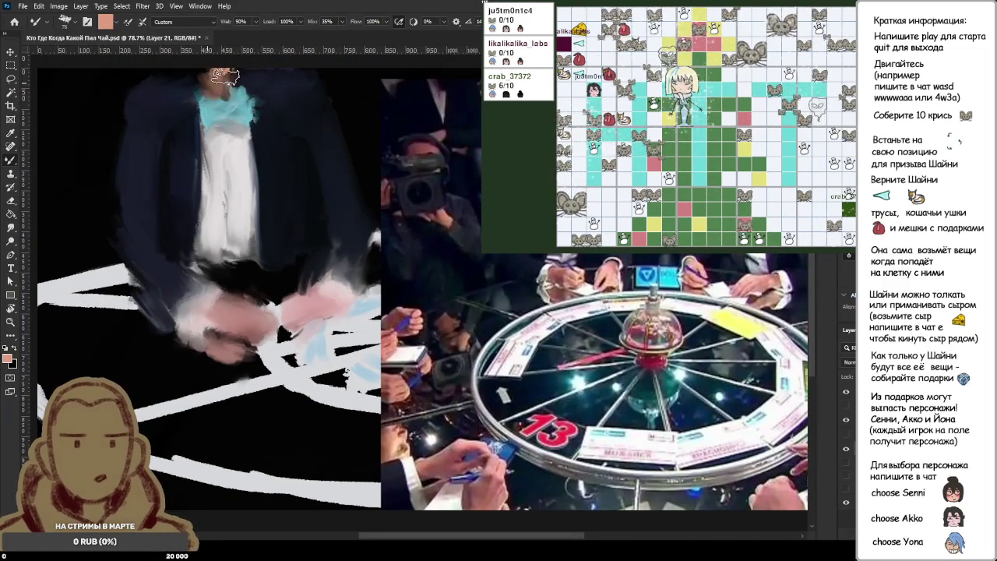
key("ctrl+minus")
key("ctrl+plus")
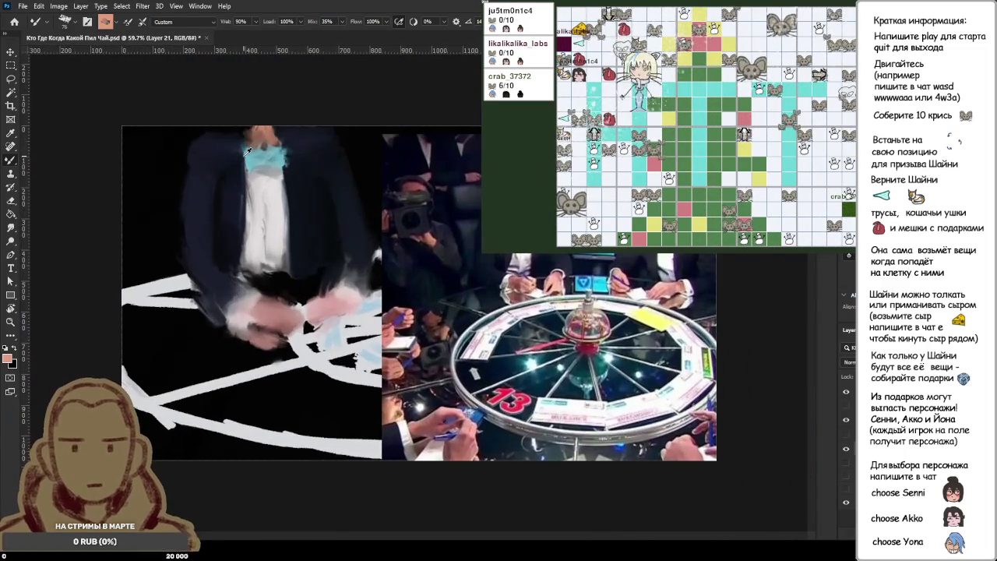
key("ctrl+plus")
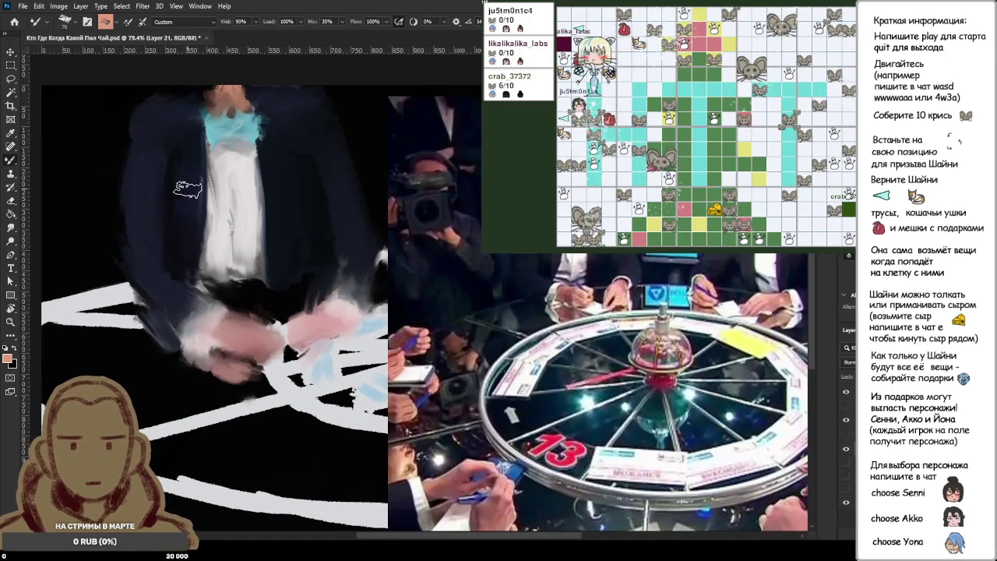
- Lasso the shoulders, collar and bow tie and transform them downward on the canvas
key("l")
mouse_move(109, 188)
left_mouse_down()
mouse_move(355, 191)
mouse_move(107, 191)
left_mouse_up()
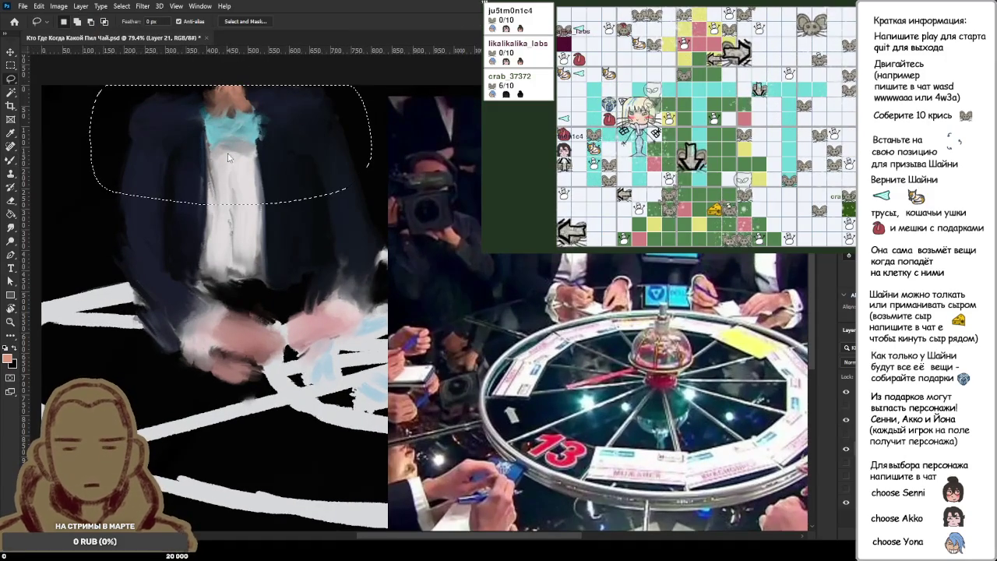
key("ctrl+t")
left_click_drag(241, 190, 260, 248)
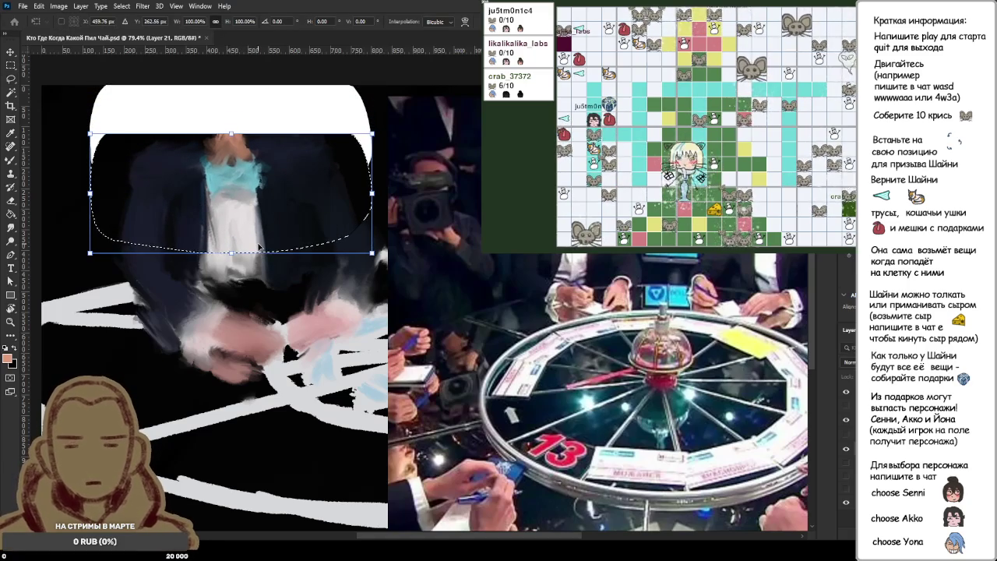
key("Return")
key("ctrl+d")
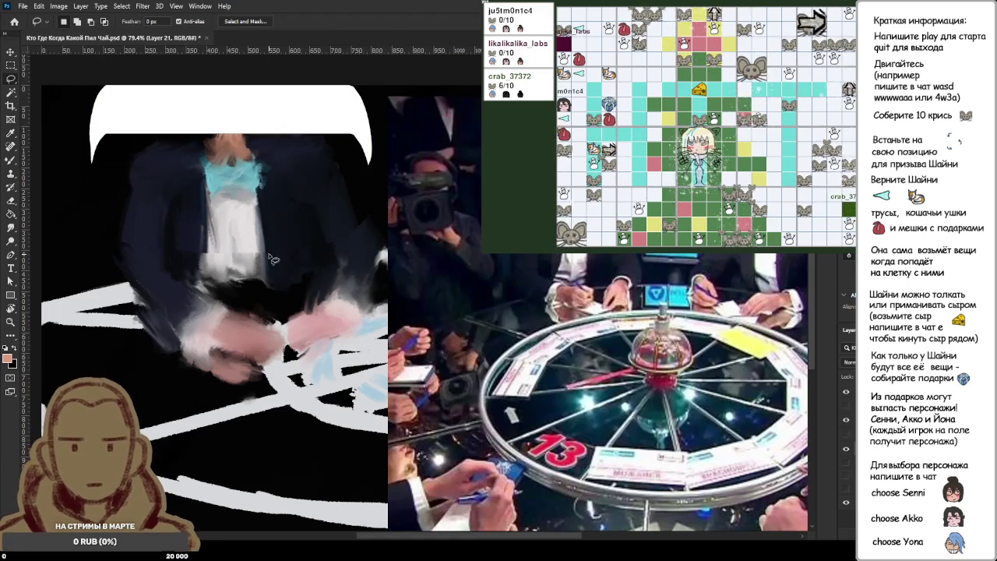
key("b")
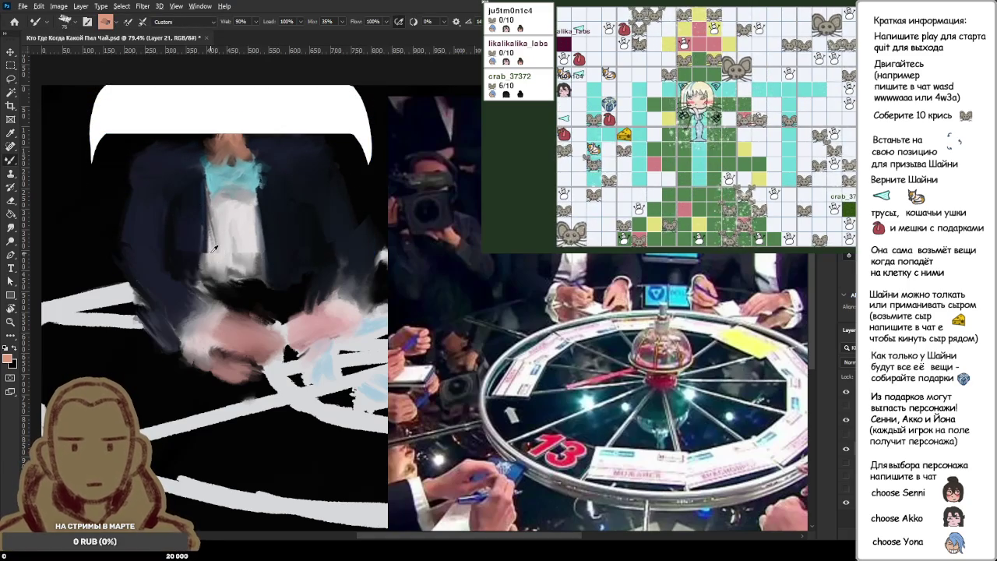
- Paint black over the top white gap and the stray top-right streak, then lay brown onto the head
left_click(230, 245, "alt")
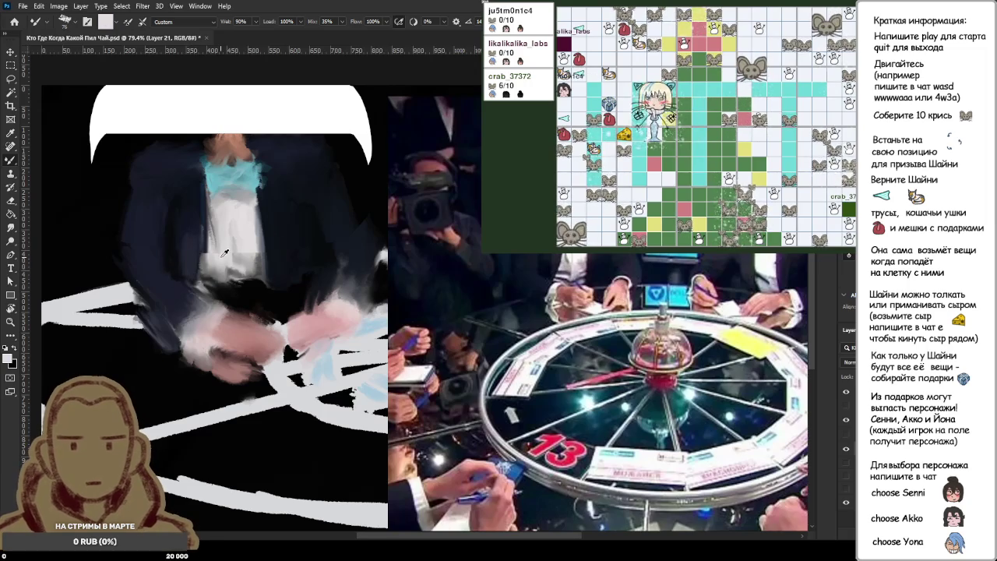
left_click(279, 267, "alt")
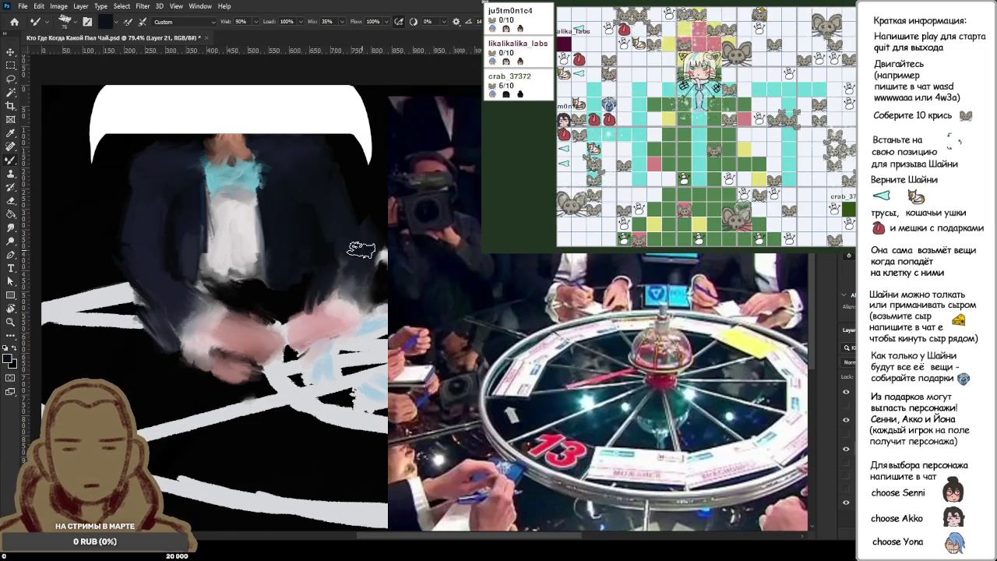
left_click(344, 206, "alt")
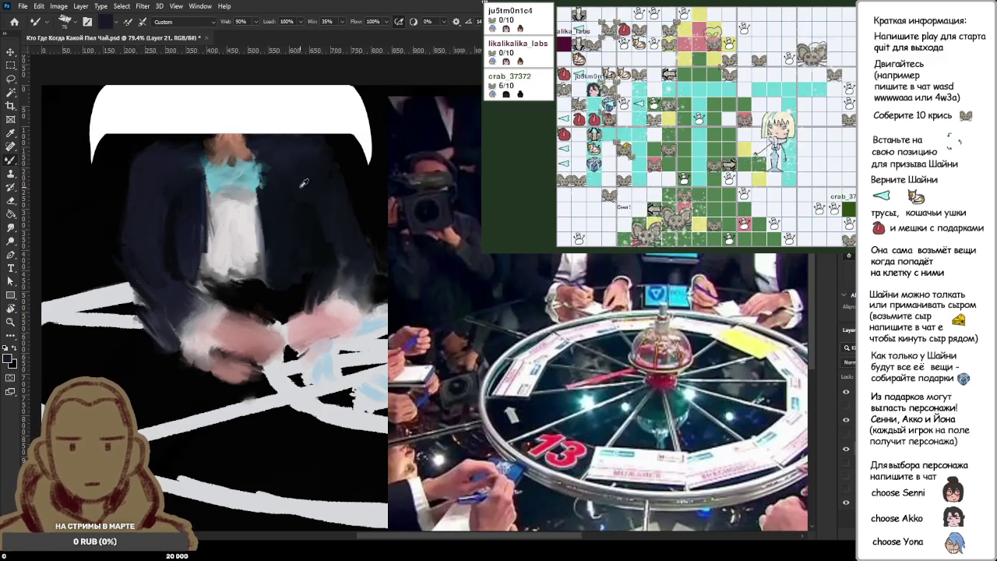
mouse_move(148, 101)
left_mouse_down()
mouse_move(92, 118)
mouse_move(243, 118)
mouse_move(132, 113)
mouse_move(299, 103)
mouse_move(366, 117)
left_mouse_up()
key("x")
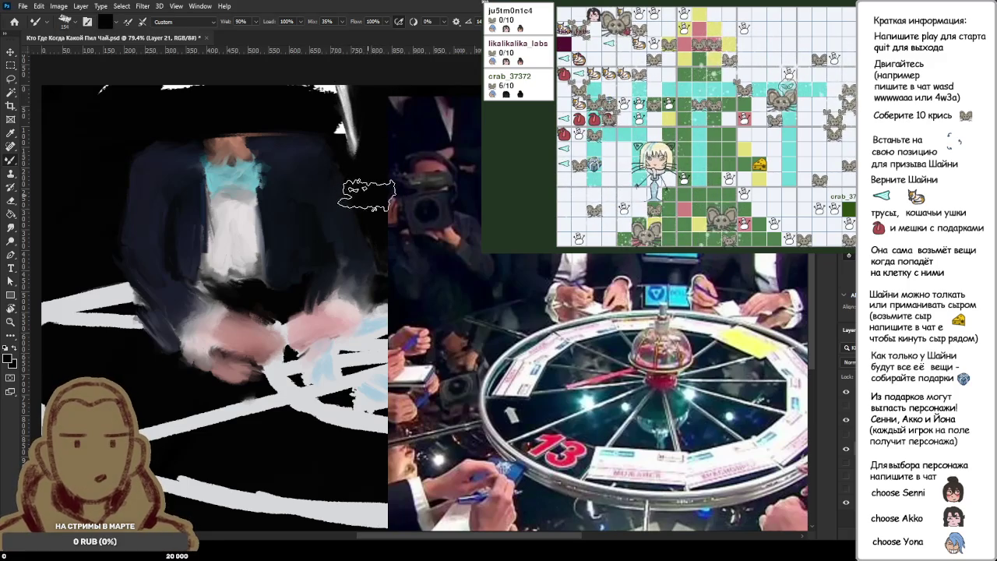
mouse_move(373, 180)
left_mouse_down()
mouse_move(343, 101)
mouse_move(202, 87)
mouse_move(86, 94)
mouse_move(218, 89)
mouse_move(296, 112)
left_mouse_up()
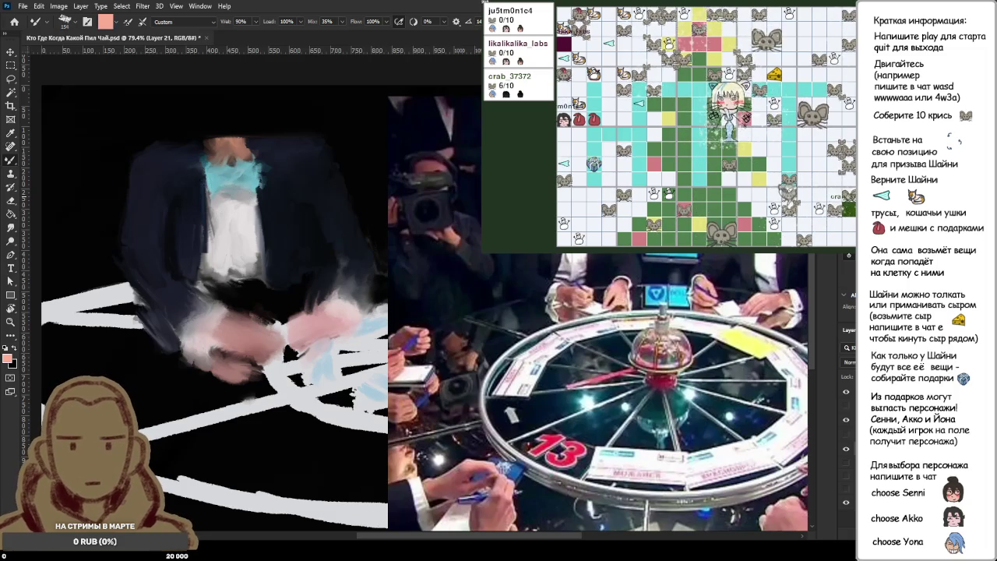
mouse_move(223, 134)
left_mouse_down()
mouse_move(221, 115)
mouse_move(234, 141)
left_mouse_up()
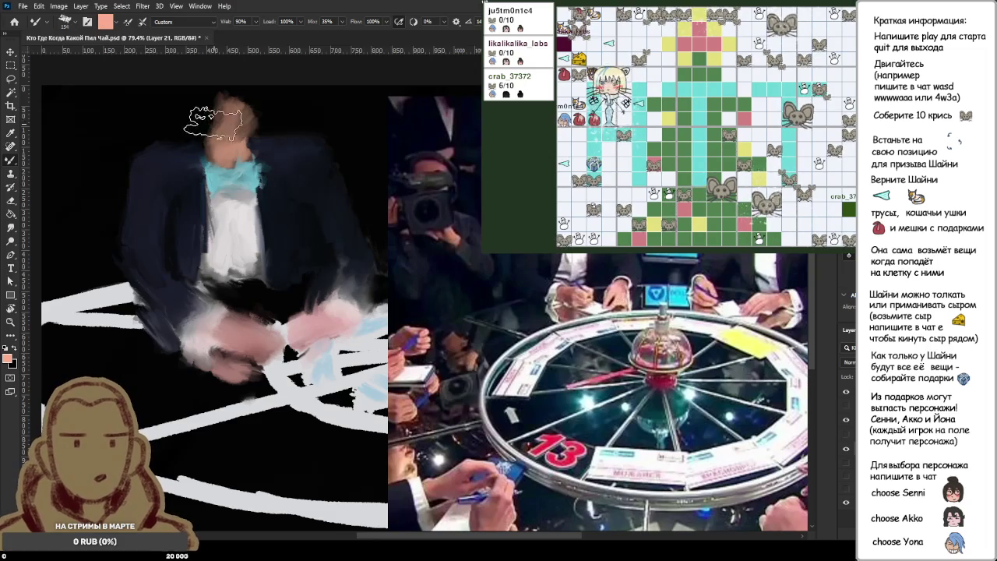
- Paint a peach-salmon face and sweep brown hair across the top of the head
mouse_move(214, 125)
left_mouse_down()
mouse_move(222, 133)
mouse_move(230, 117)
mouse_move(249, 117)
mouse_move(234, 125)
left_mouse_up()
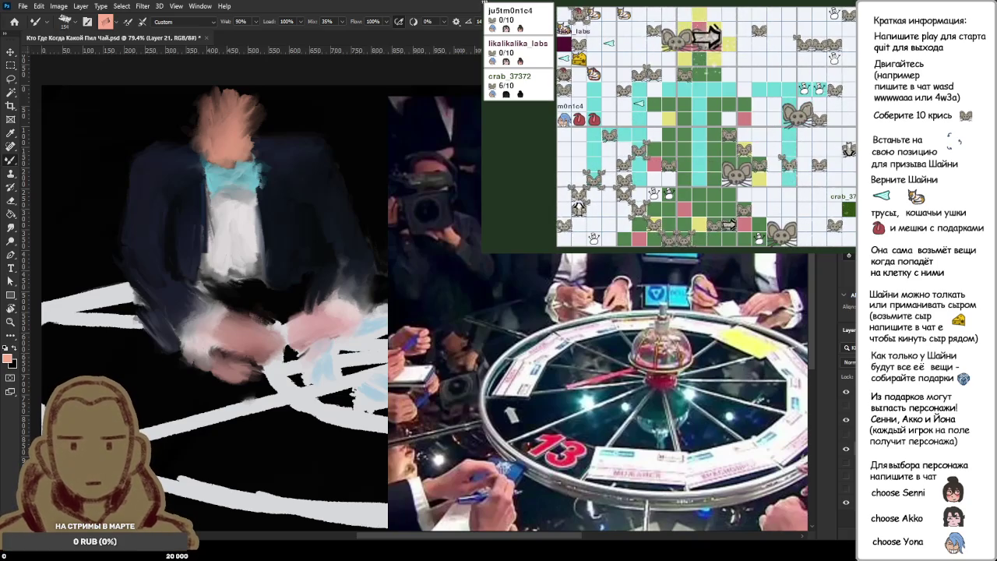
left_click(253, 133, "alt")
left_click_drag(257, 94, 233, 100)
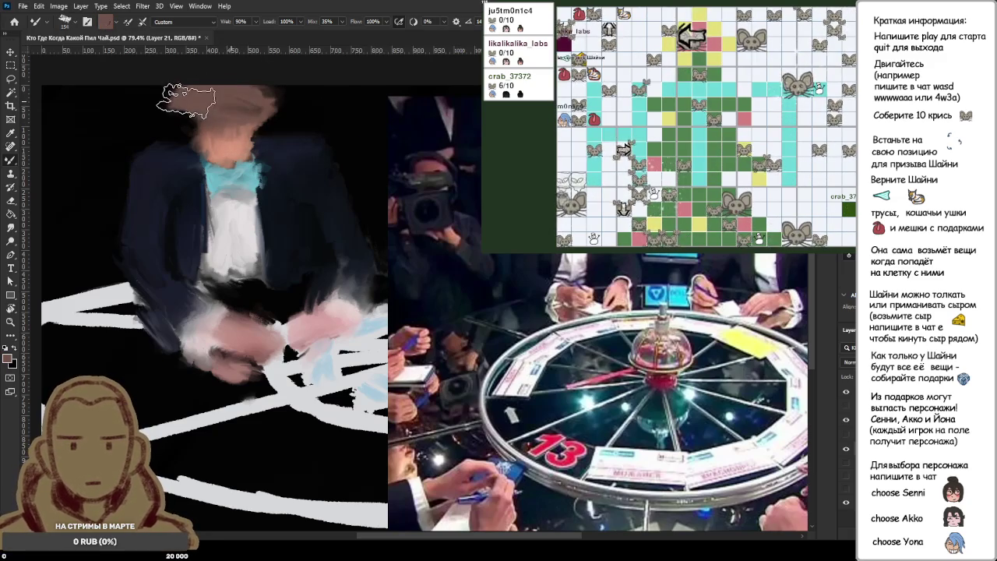
left_click_drag(222, 100, 195, 106)
left_click(233, 144, "alt")
mouse_move(233, 144)
left_mouse_down()
mouse_move(187, 138)
mouse_move(224, 144)
left_mouse_up()
left_click(211, 141, "alt")
left_click(222, 152, "alt")
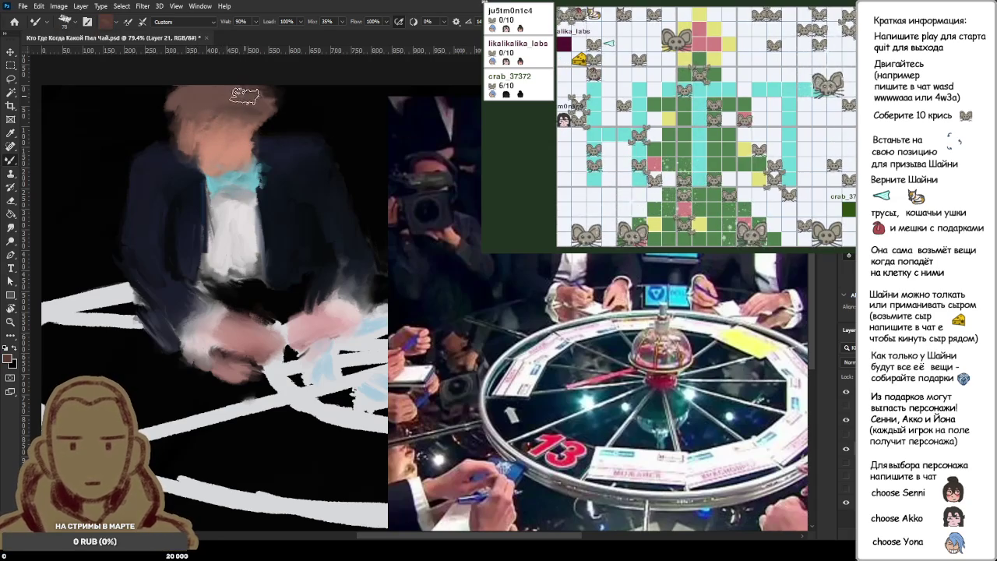
left_click(302, 107, "alt")
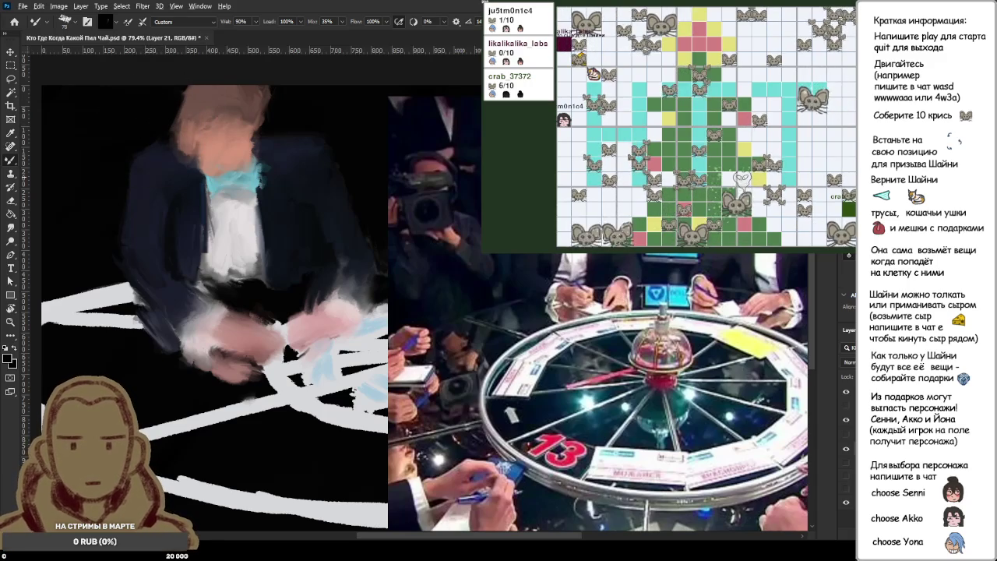
- Blend the hair darker, smudge brown down the face's left edge, and smooth the face paint
left_click(187, 102, "alt")
mouse_move(193, 110)
left_mouse_down()
mouse_move(243, 117)
mouse_move(196, 101)
mouse_move(174, 148)
mouse_move(193, 142)
mouse_move(205, 173)
left_mouse_up()
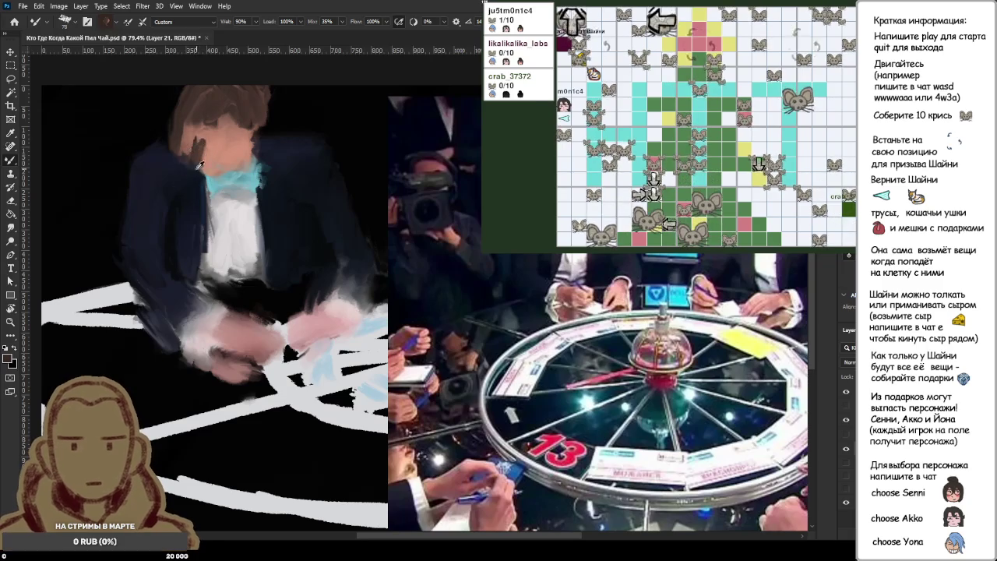
mouse_move(207, 124)
left_mouse_down()
mouse_move(201, 170)
mouse_move(238, 178)
mouse_move(233, 167)
left_mouse_up()
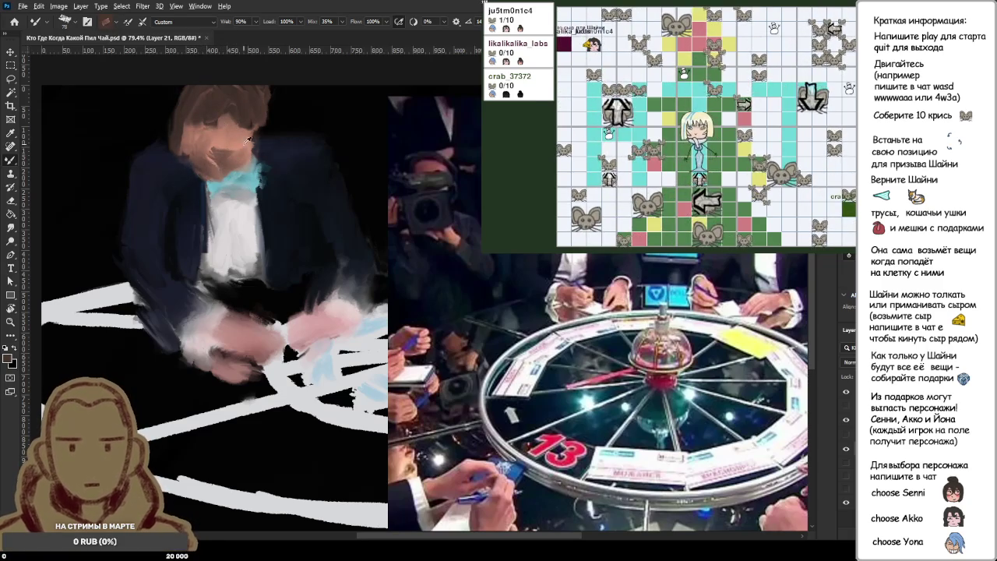
left_click_drag(220, 139, 215, 142)
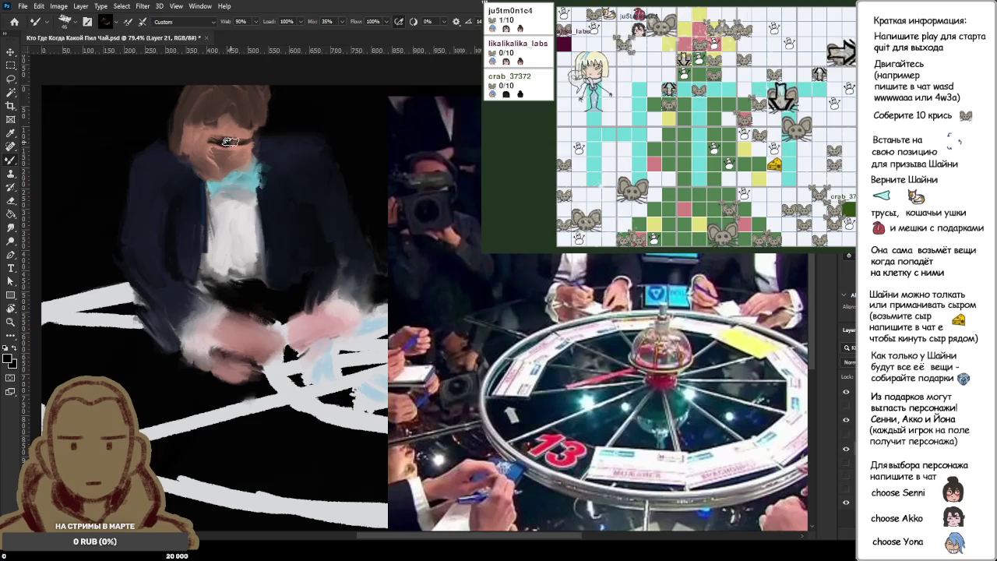
- Sample a range of peach, salmon and pale yellow skin tones from the face
left_click(237, 144, "alt")
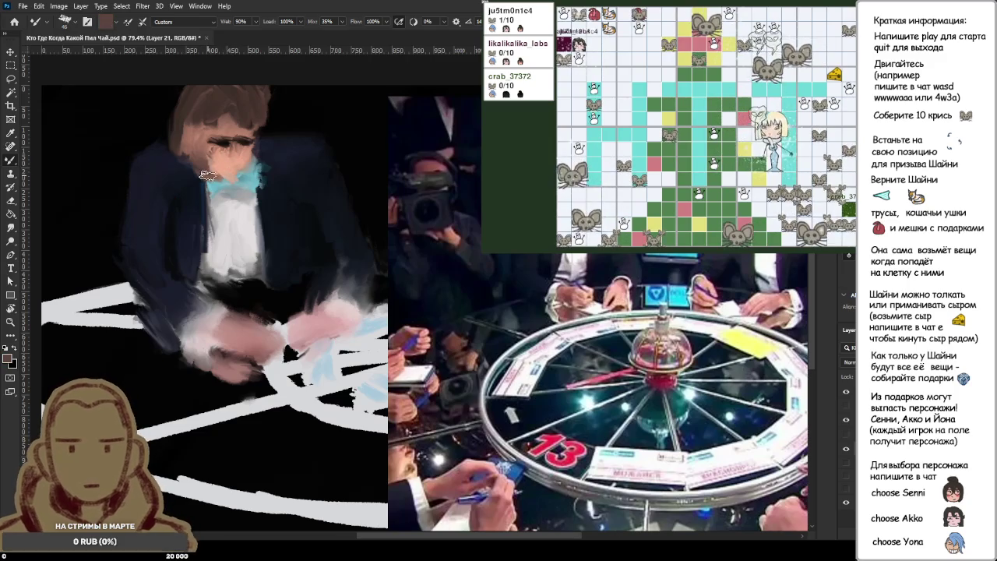
left_click(232, 125, "alt")
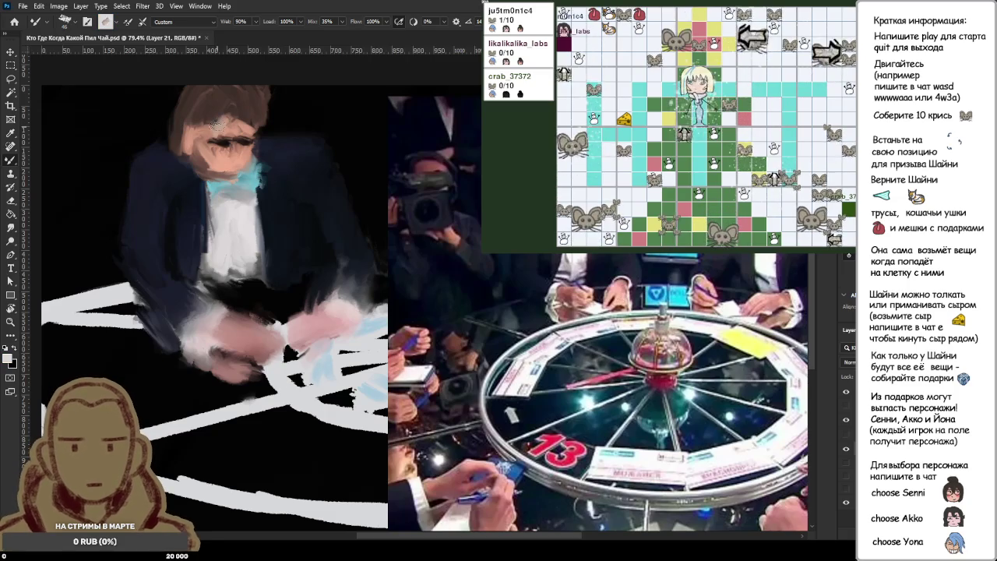
left_click(213, 125, "alt")
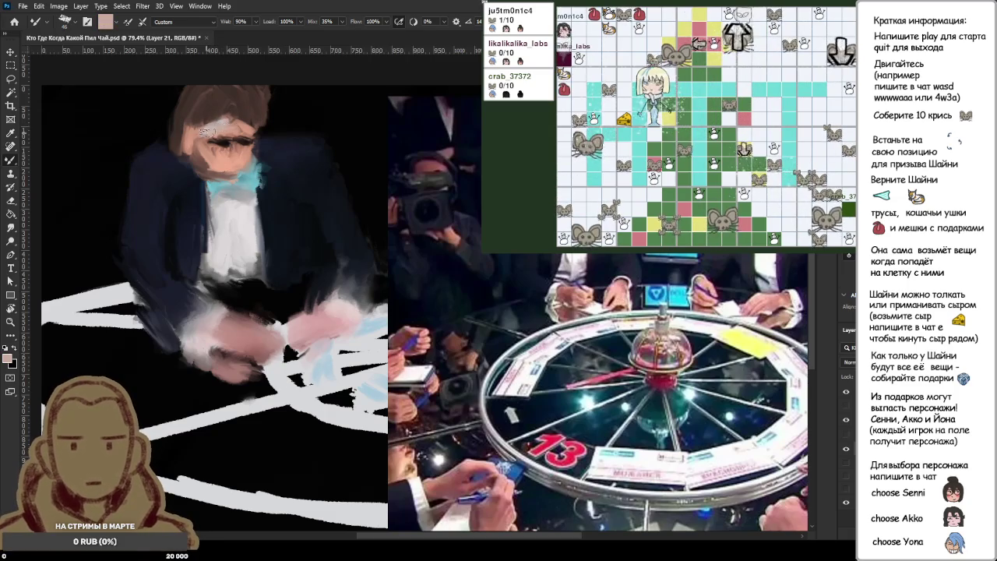
left_click(201, 141, "alt")
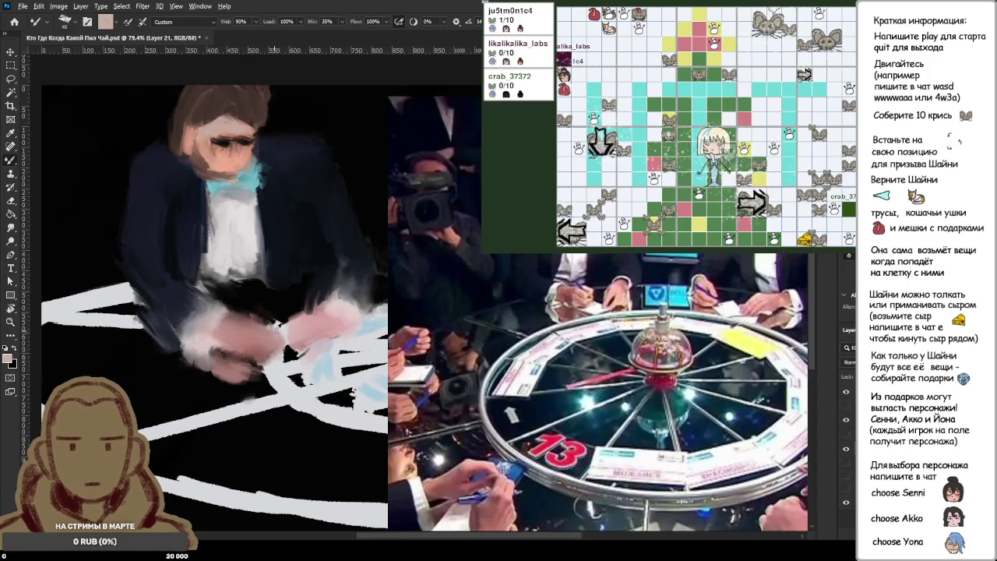
left_click(220, 153, "alt")
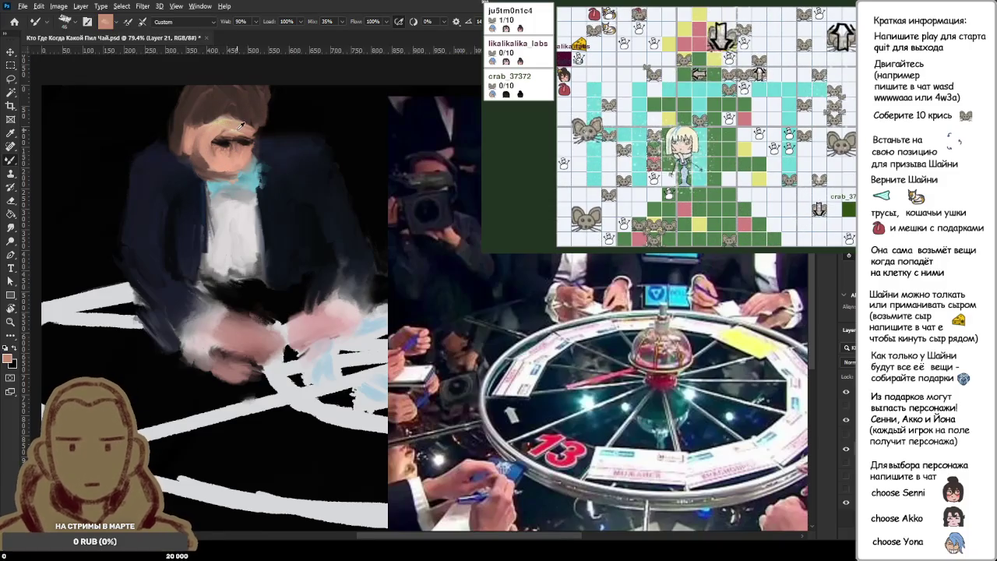
left_click(232, 130, "alt")
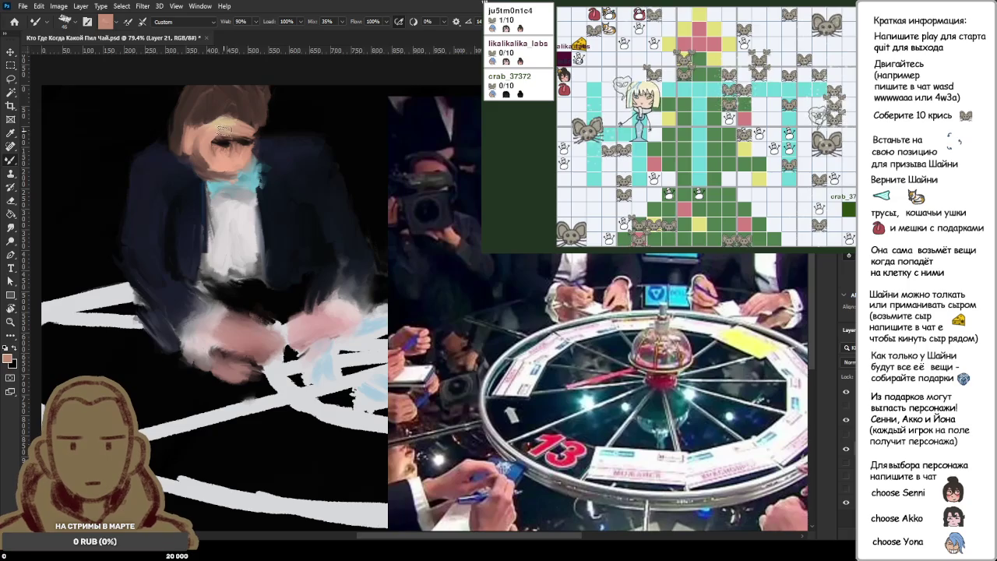
left_click(220, 123, "alt")
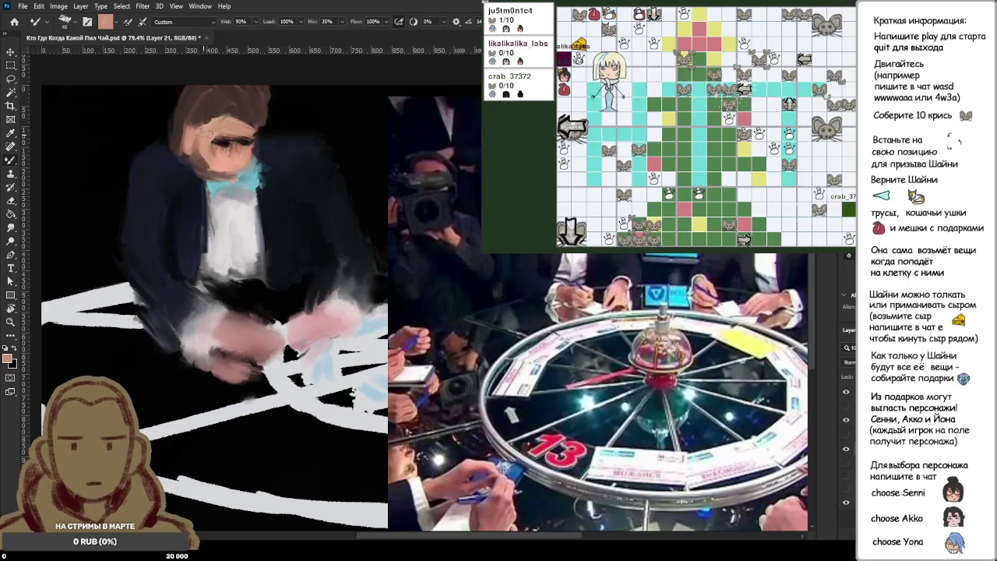
left_click(226, 123, "alt")
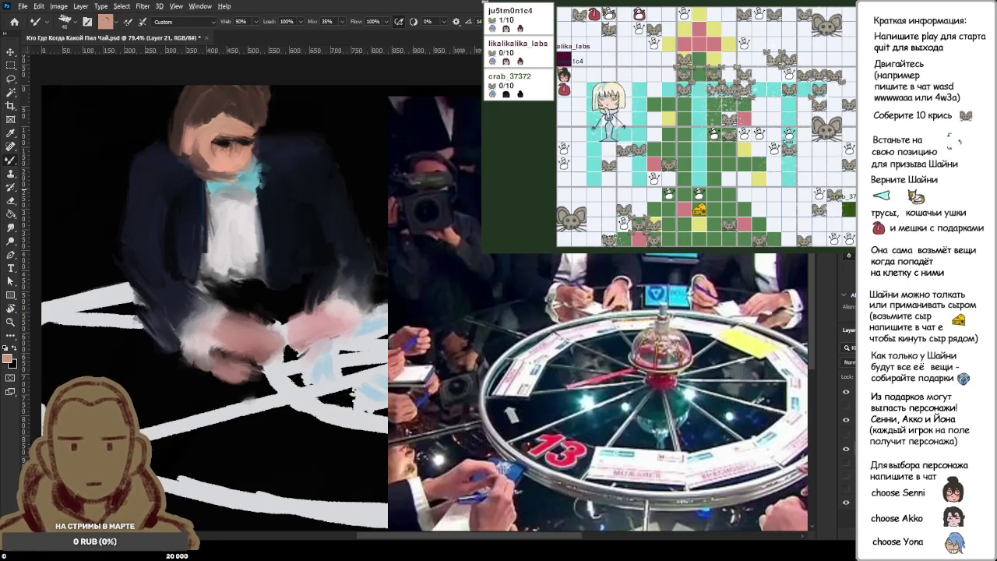
left_click(241, 131, "alt")
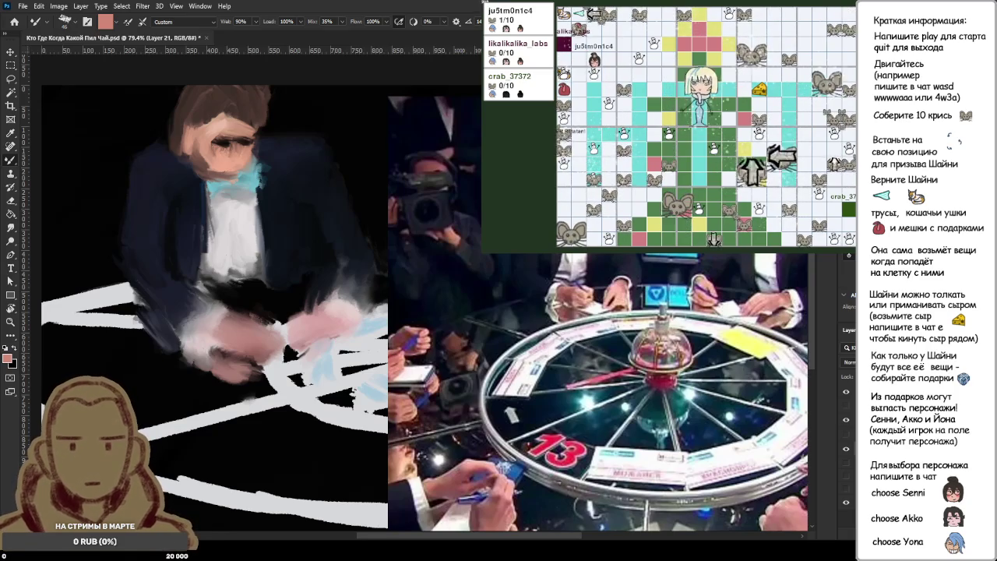
left_click(218, 146, "alt")
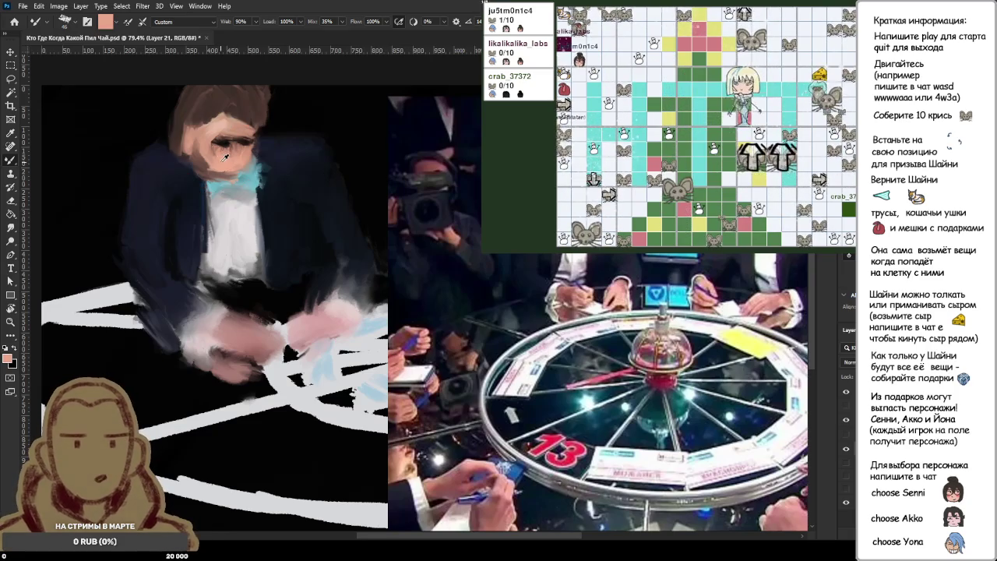
left_click(219, 143, "alt")
left_click_drag(219, 141, 226, 122)
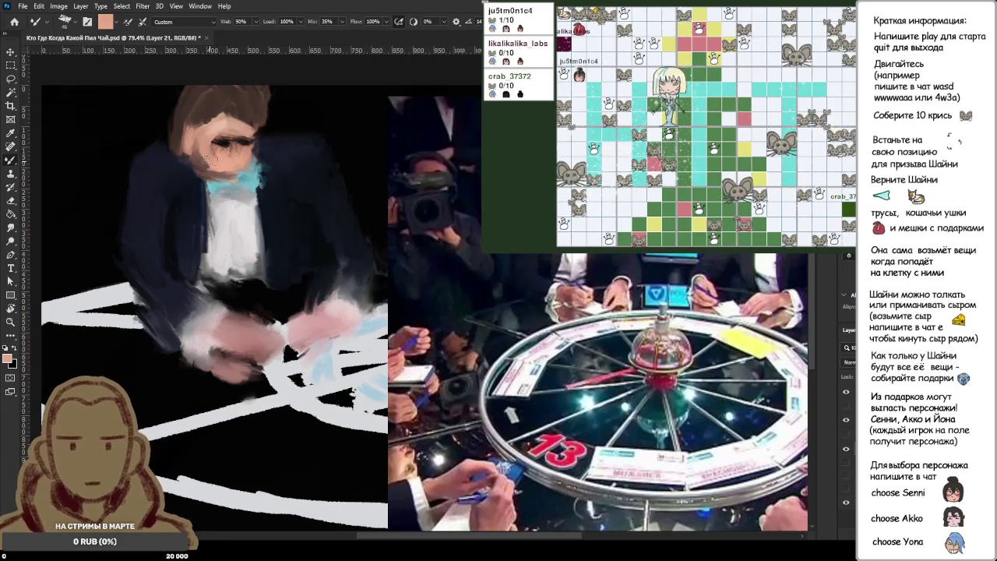
- Sample the dark eye colour and the salmon skin tone beside the eye
scroll(184, 139, "up", 4)
scroll(265, 152, "up", 3)
scroll(351, 168, "up", 2)
scroll(356, 166, "down", 2)
scroll(359, 171, "down", 1)
scroll(358, 171, "down", 5)
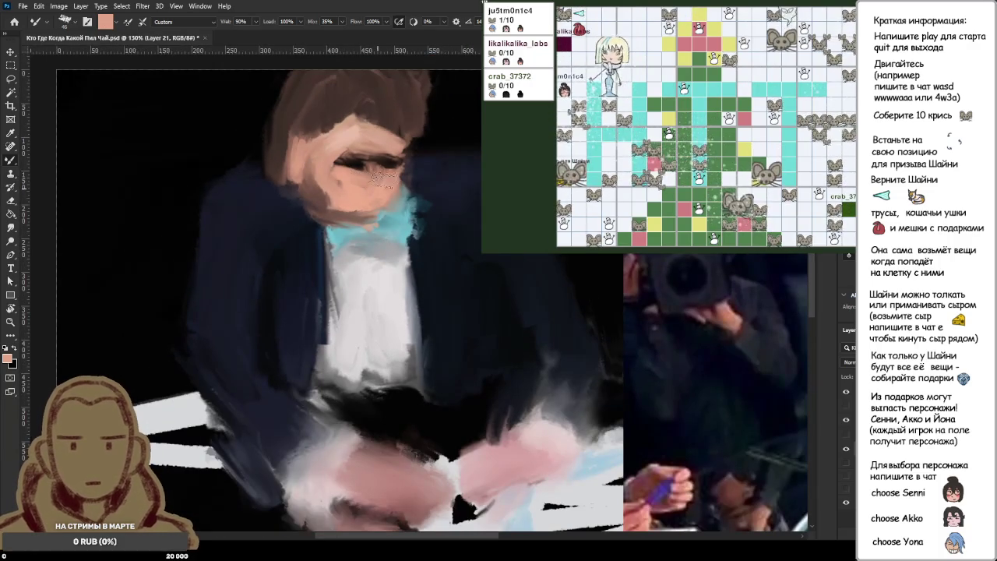
left_click(355, 167, "alt")
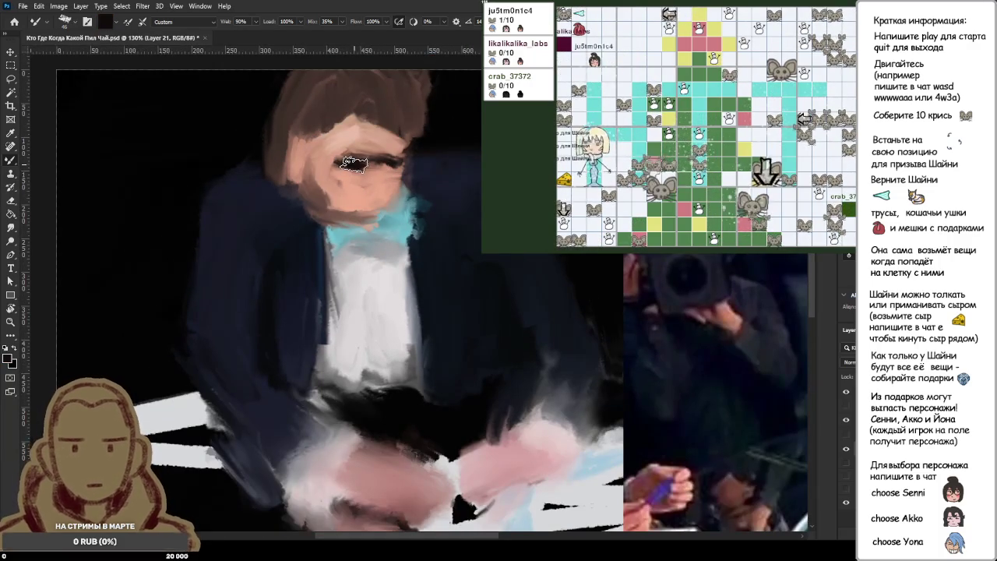
left_click(385, 162, "alt")
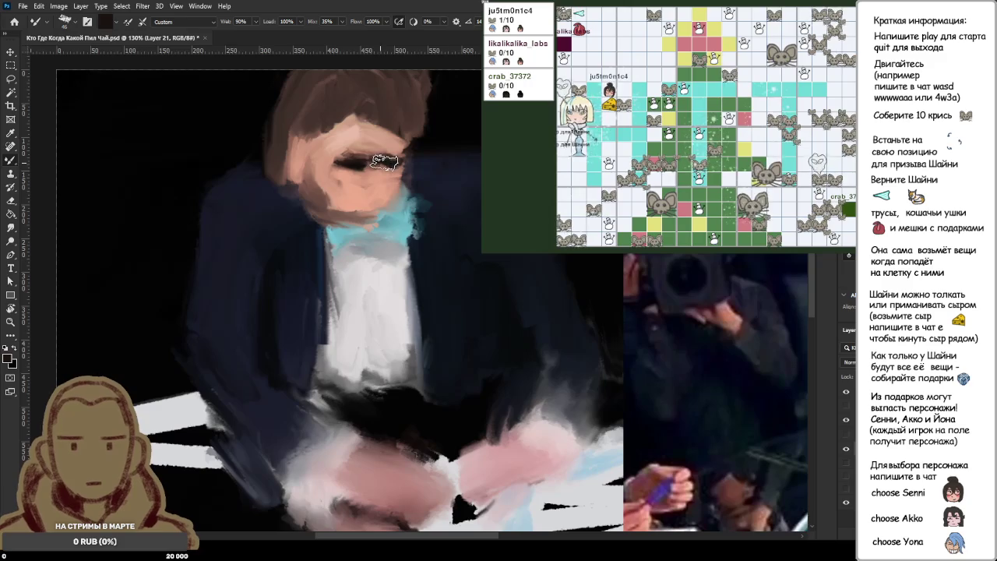
left_click(361, 190, "alt")
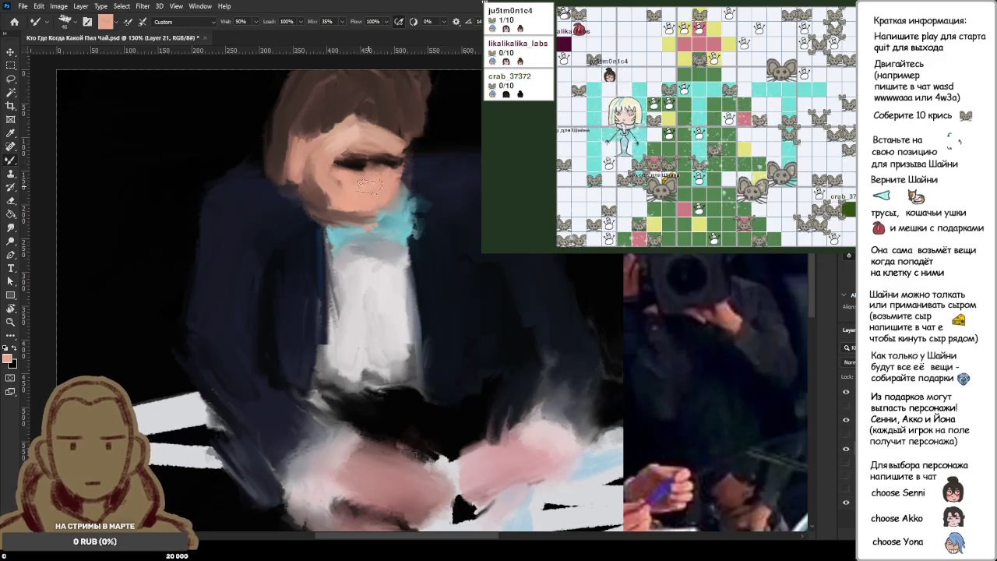
scroll(363, 185, "down", 5)
scroll(308, 208, "up", 2)
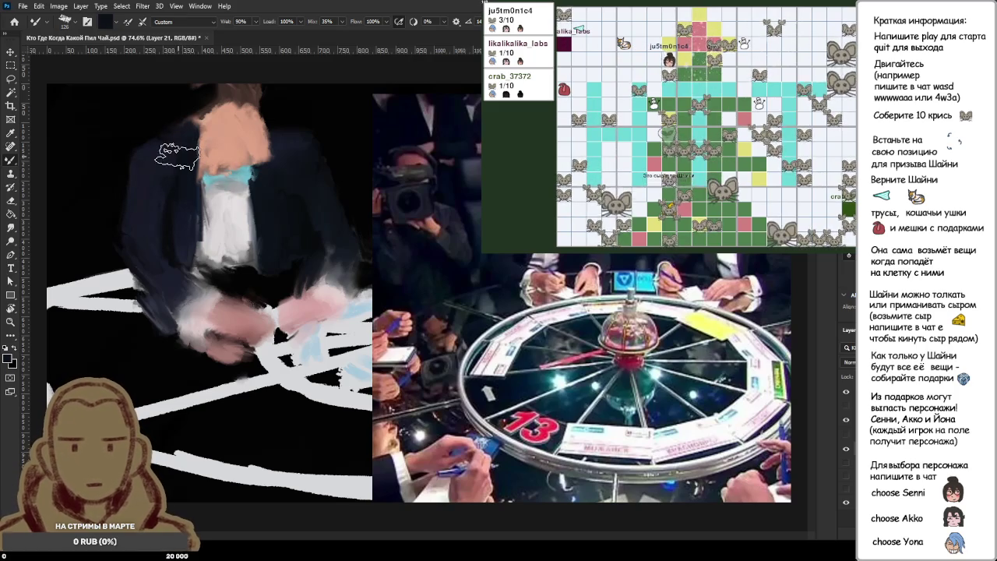
- Paint brown over the hair and the top of the head
left_click(216, 107, "alt")
mouse_move(218, 92)
left_mouse_down()
mouse_move(290, 119)
mouse_move(299, 137)
left_mouse_up()
mouse_move(257, 109)
left_mouse_down()
mouse_move(206, 94)
mouse_move(204, 109)
mouse_move(187, 117)
mouse_move(273, 152)
mouse_move(265, 164)
mouse_move(240, 156)
left_mouse_up()
- Paint the dark jacket colour over the right side of the face
left_click(230, 132, "alt")
left_click(277, 156, "alt")
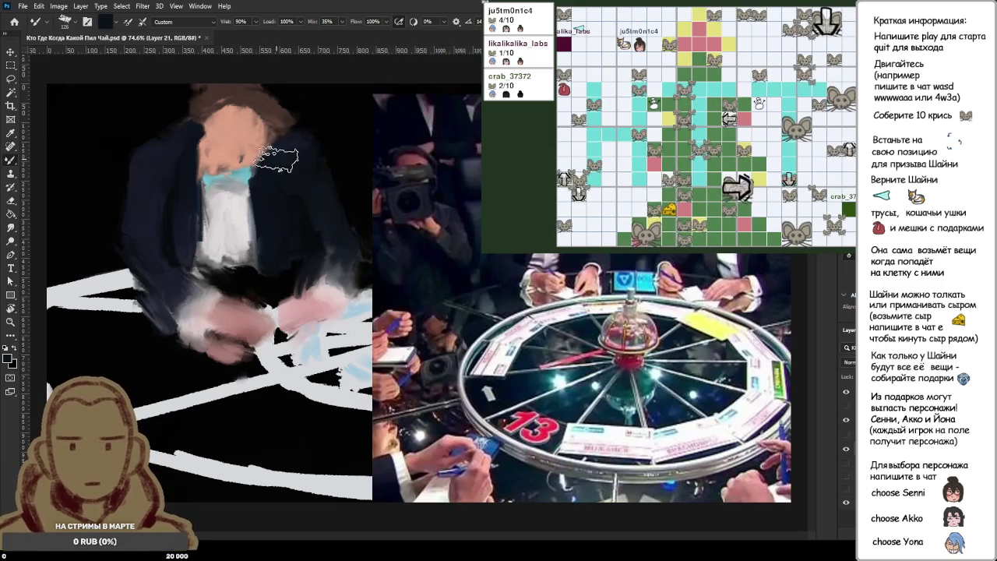
left_click_drag(277, 156, 261, 132)
scroll(265, 128, "down", 3)
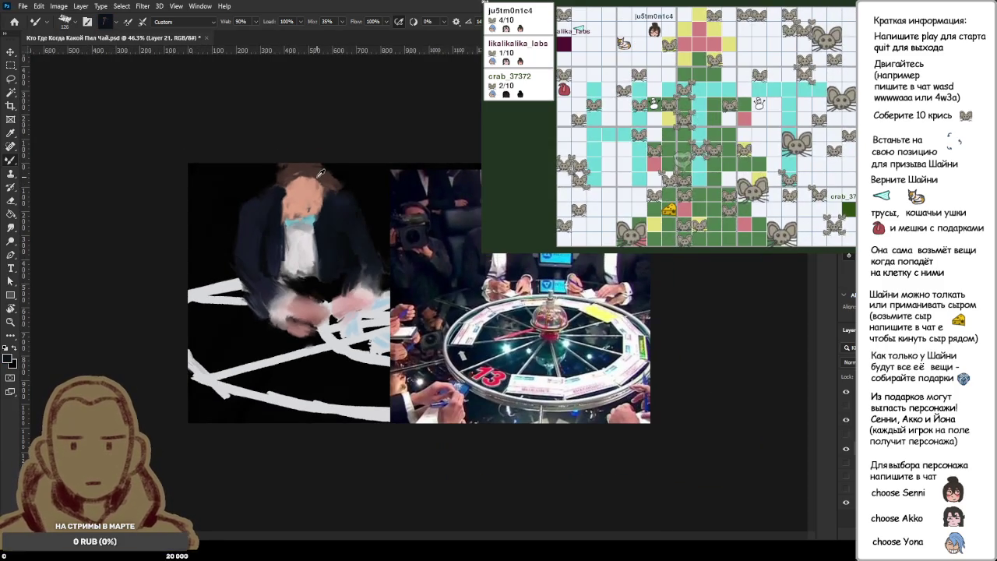
- Darken the left edge of the collar and shirt
scroll(319, 173, "up", 3)
scroll(234, 160, "up", 2)
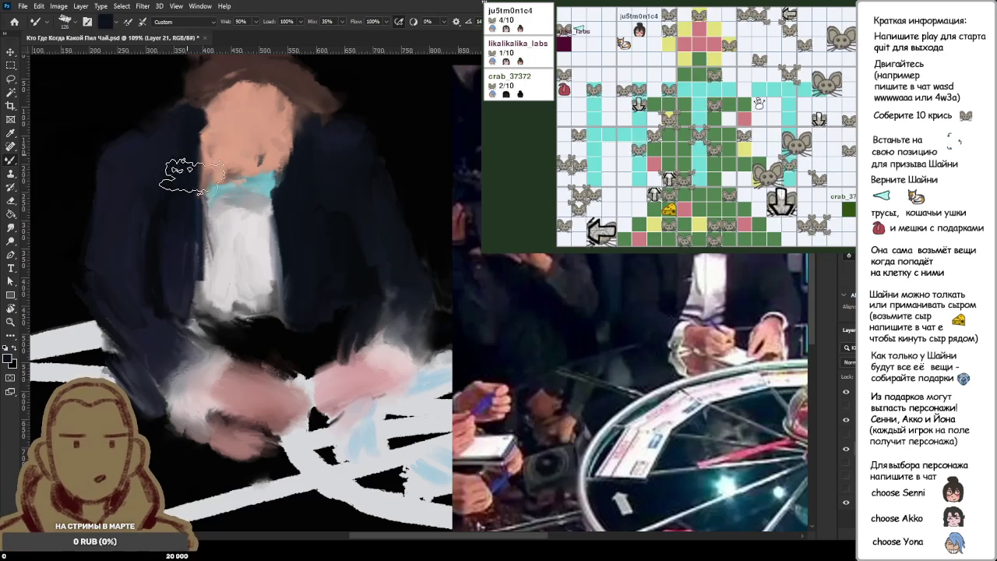
left_click_drag(191, 170, 193, 213)
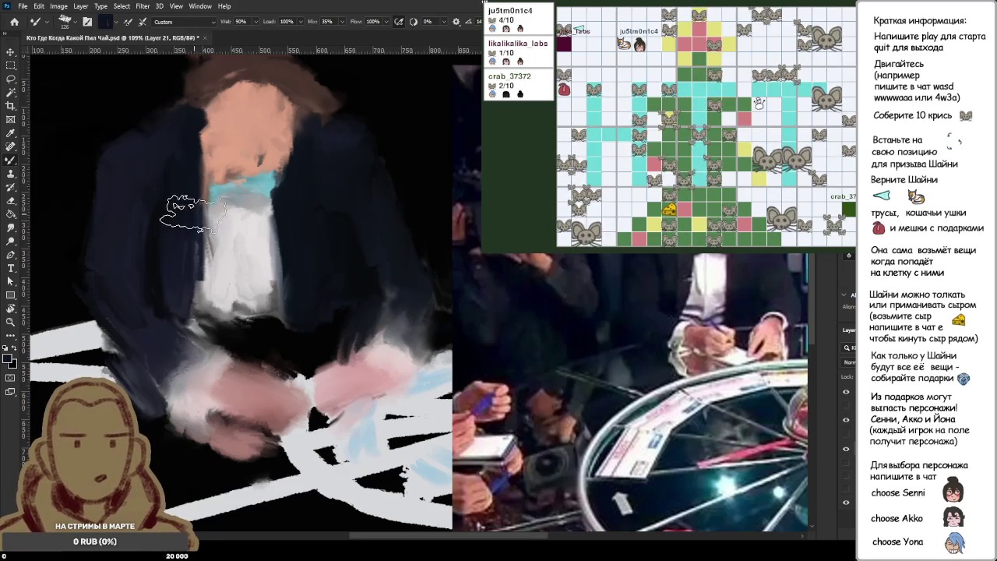
- With a smaller brush, extend the teal bow tie leftward and down
left_click(204, 193, "alt")
key("bracketleft")
key("bracketleft")
key("bracketleft")
left_click_drag(208, 194, 226, 180)
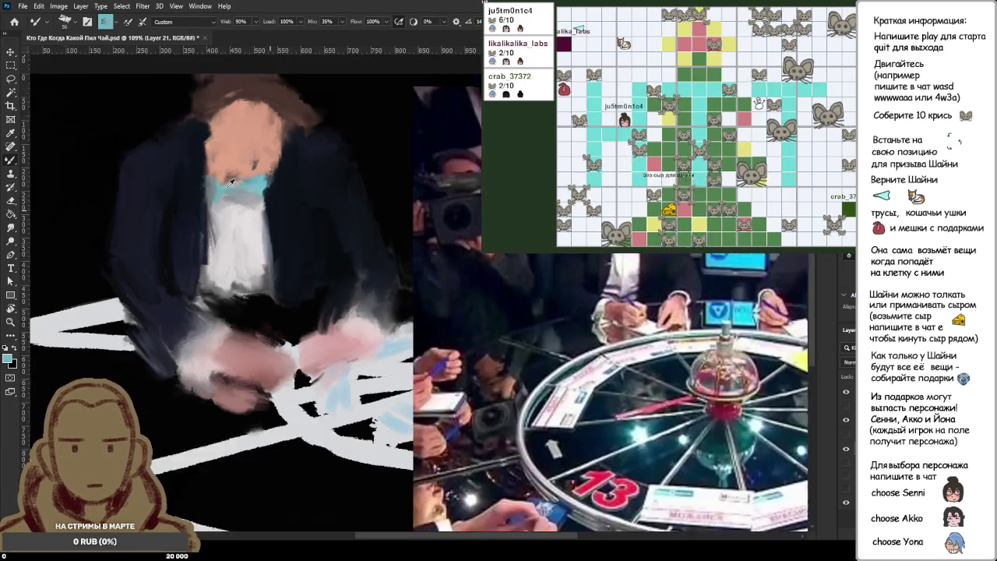
scroll(226, 180, "down", 5)
left_click(265, 156, "alt")
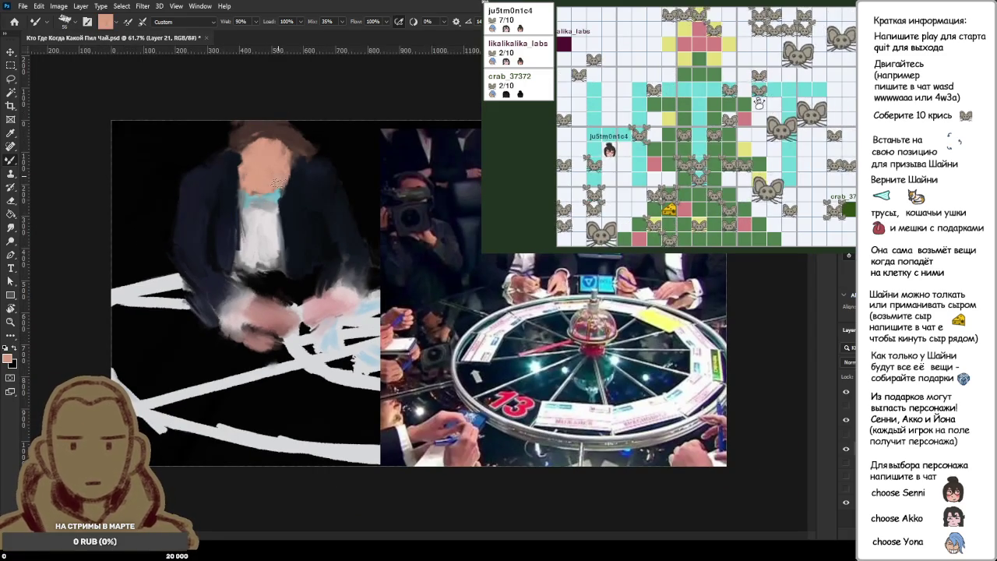
- Resample the dark and brown hair tones and paint brown hair down the left side of the face
left_click(323, 149, "alt")
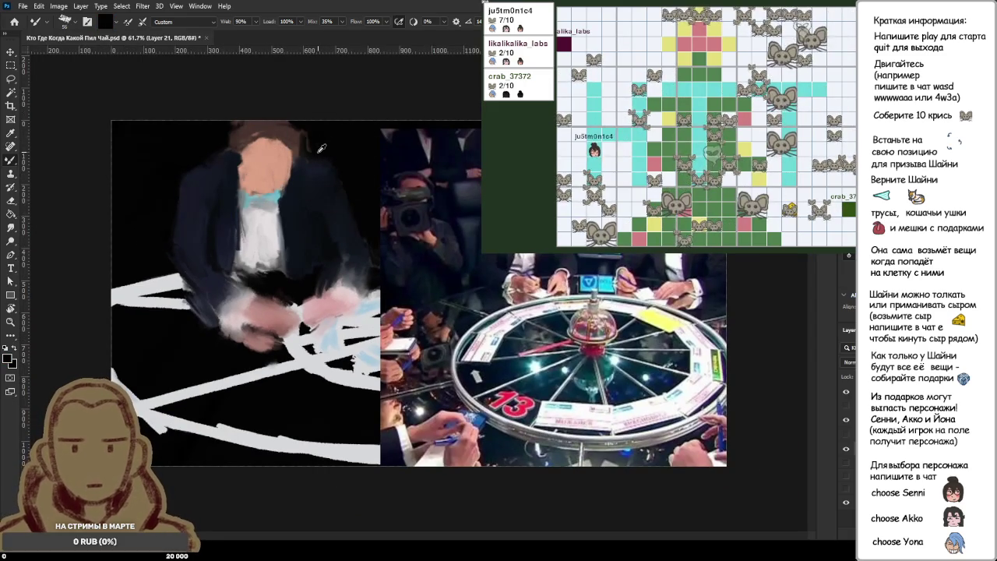
left_click(311, 175, "alt")
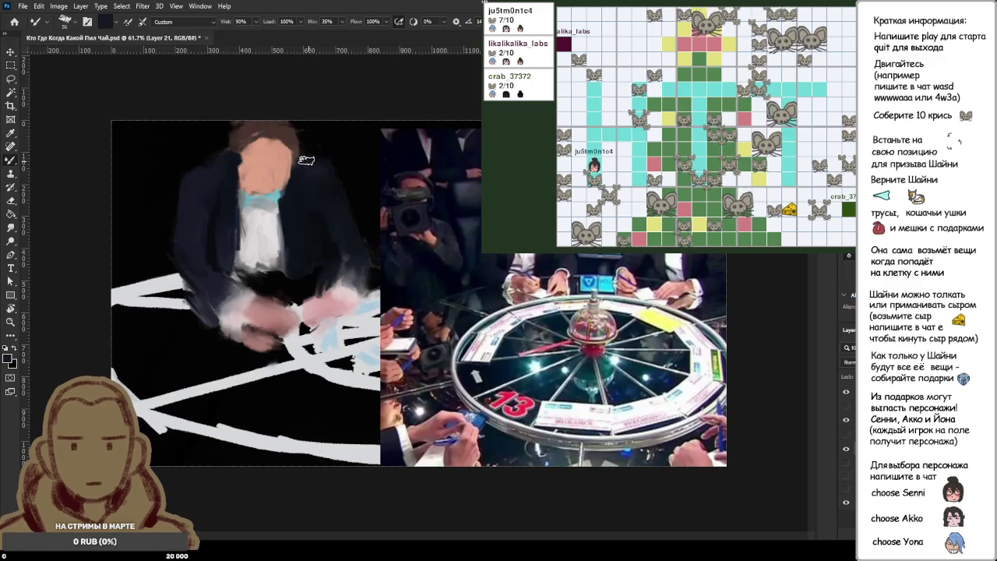
left_click(321, 141, "alt")
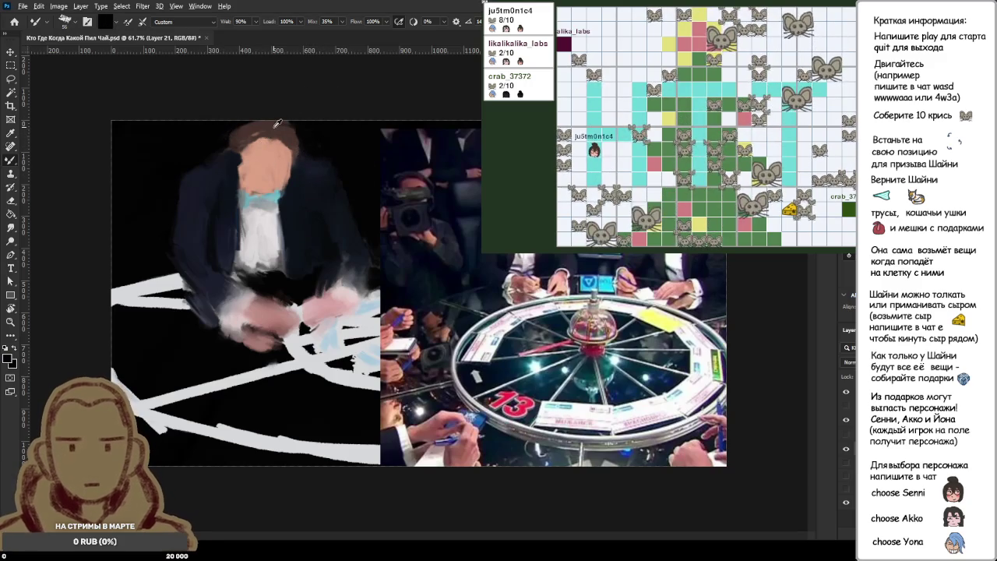
left_click(269, 136, "alt")
left_click(278, 133, "alt")
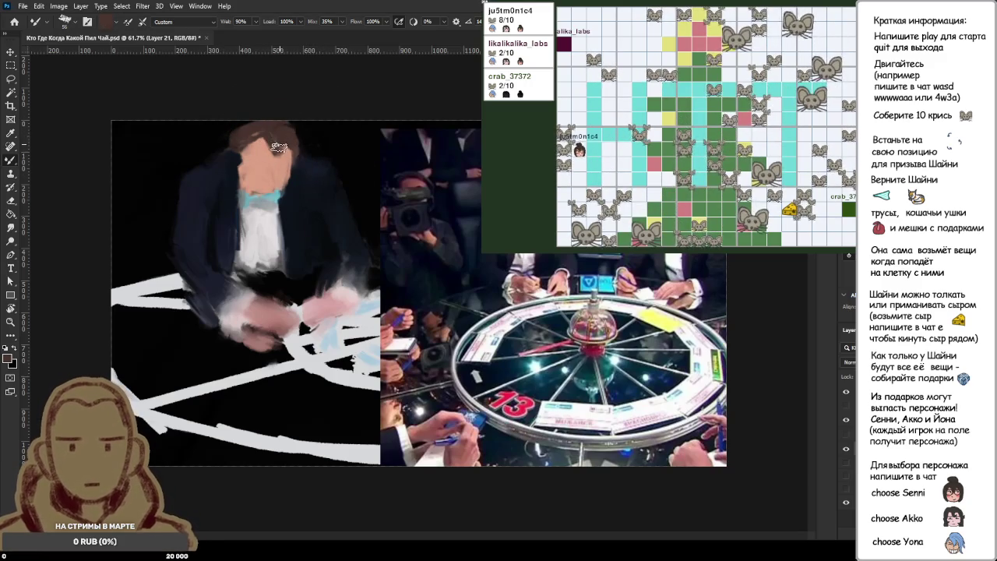
left_click_drag(286, 148, 240, 159)
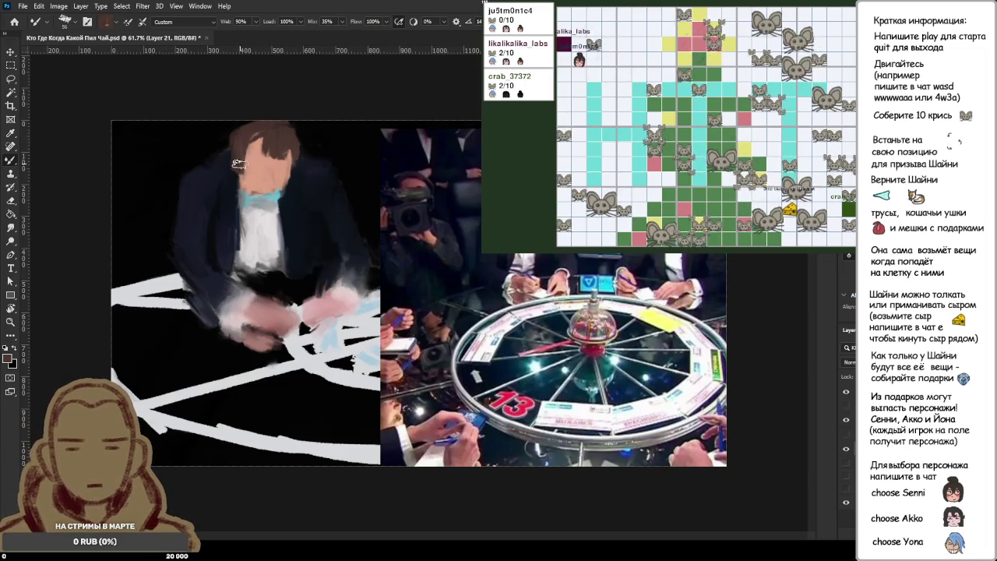
- Paint a brown beard stroke on the lower face, then resample the skin tone
mouse_move(265, 185)
left_mouse_down()
mouse_move(282, 193)
mouse_move(240, 199)
left_mouse_up()
left_click(255, 160, "alt")
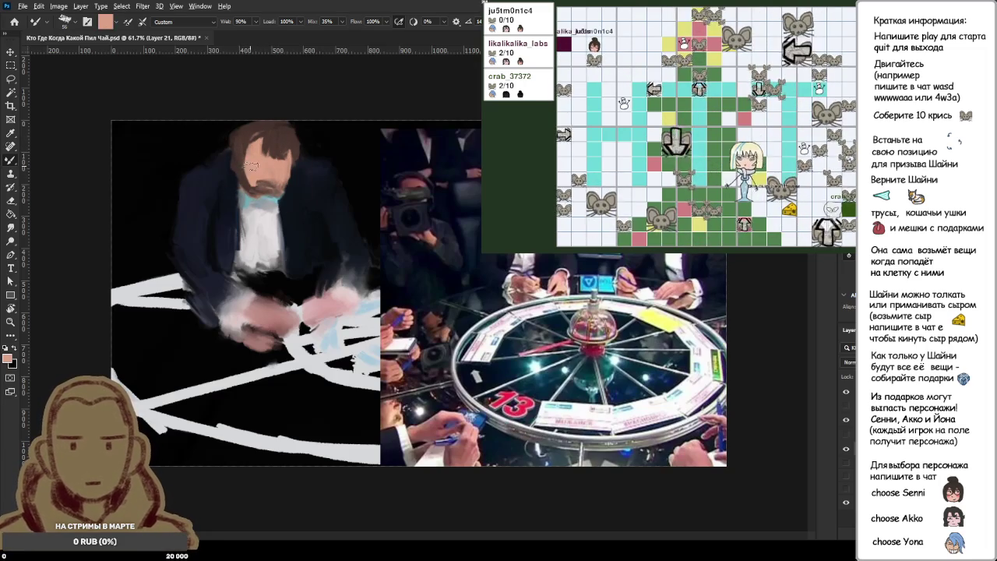
left_click(253, 161, "alt")
left_click(259, 164, "alt")
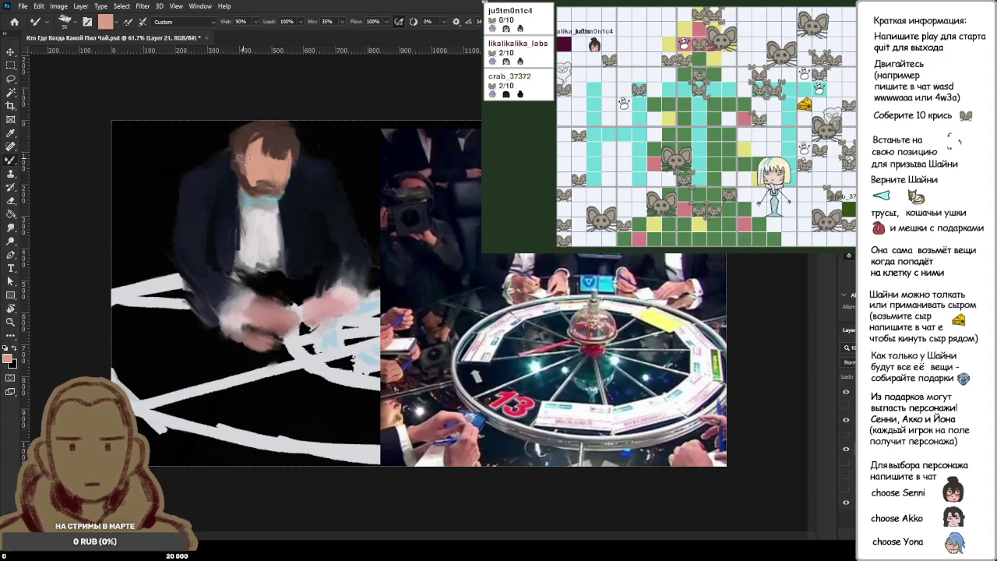
left_click(243, 162, "alt")
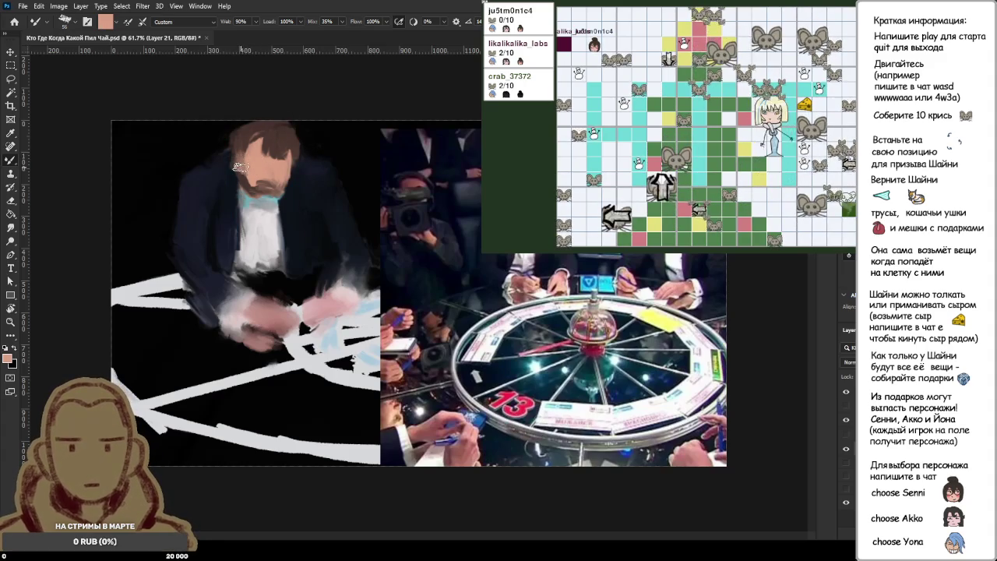
- Alternate dark brown hair, skin pink and beard tones for the facial shading around the eyes
left_click(240, 177, "alt")
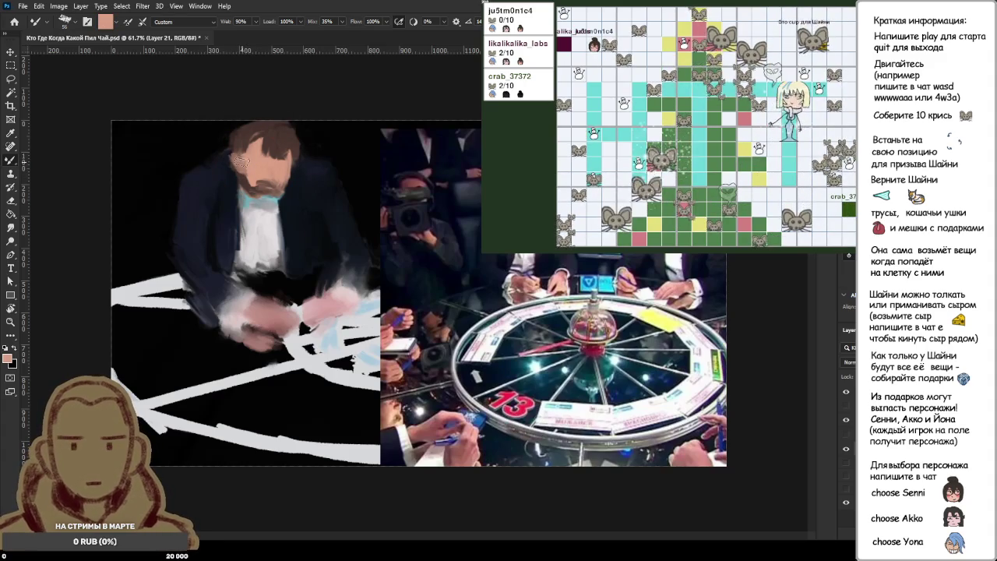
left_click(252, 132, "alt")
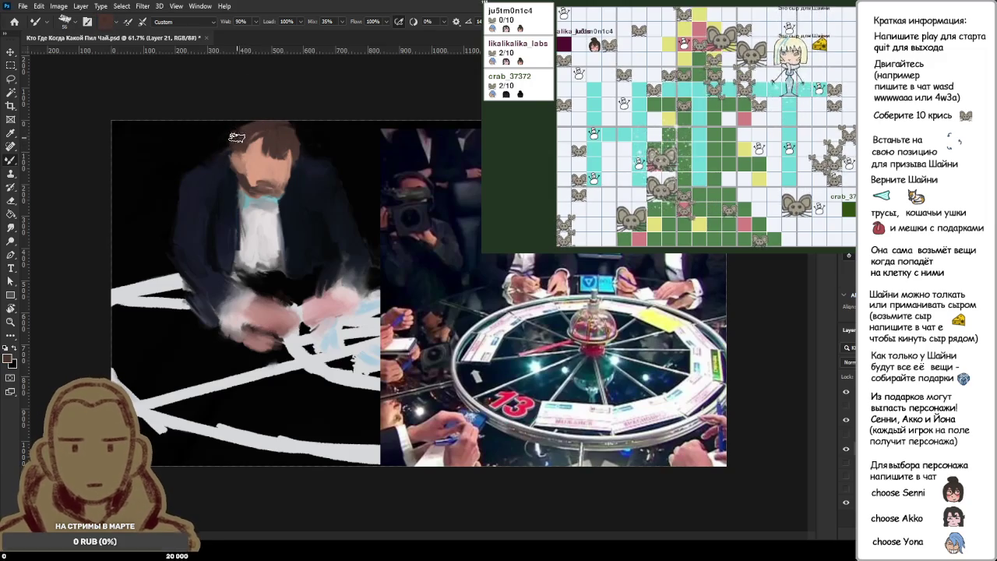
left_click(259, 161, "alt")
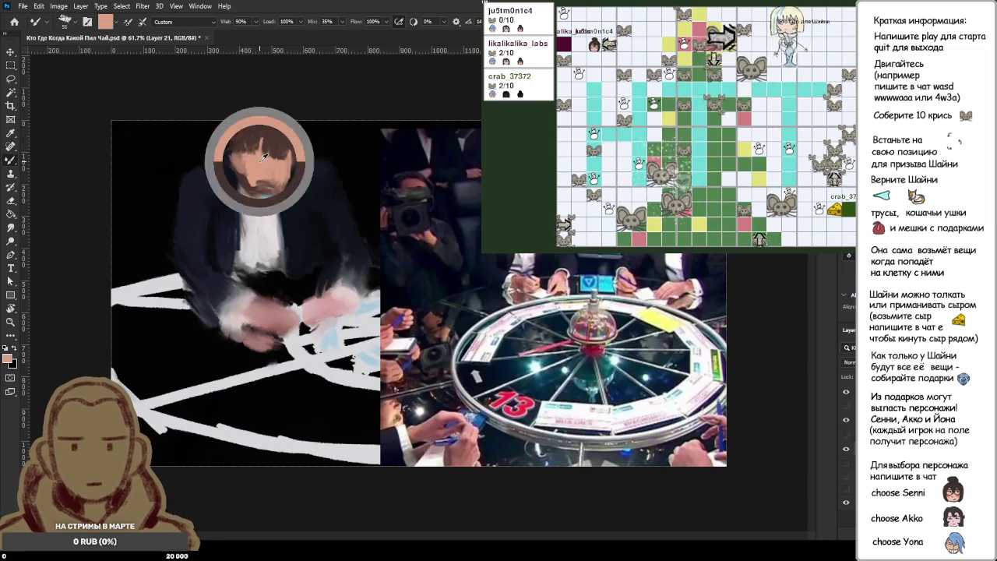
left_click(260, 161, "alt")
left_click(261, 135, "alt")
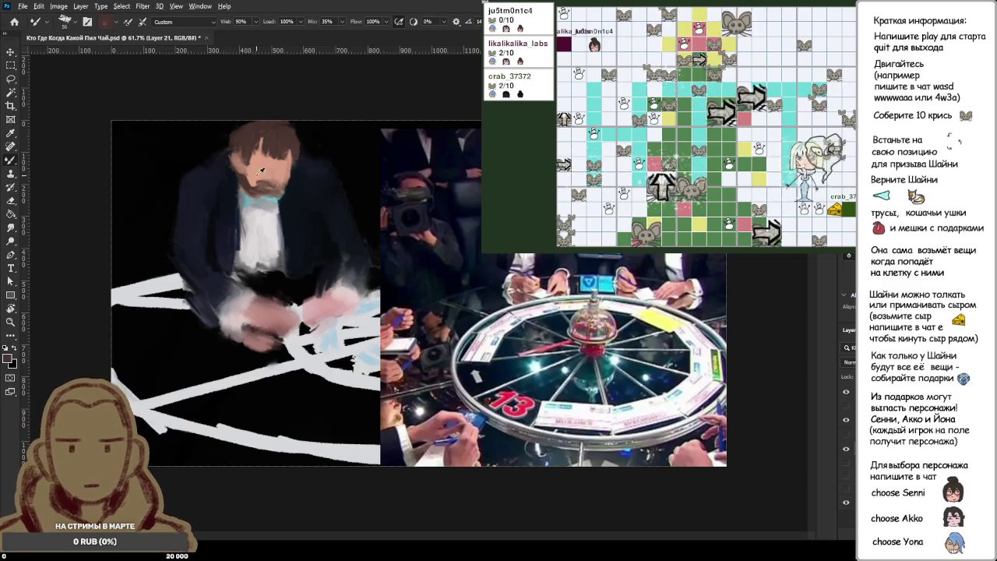
left_click(279, 187, "alt")
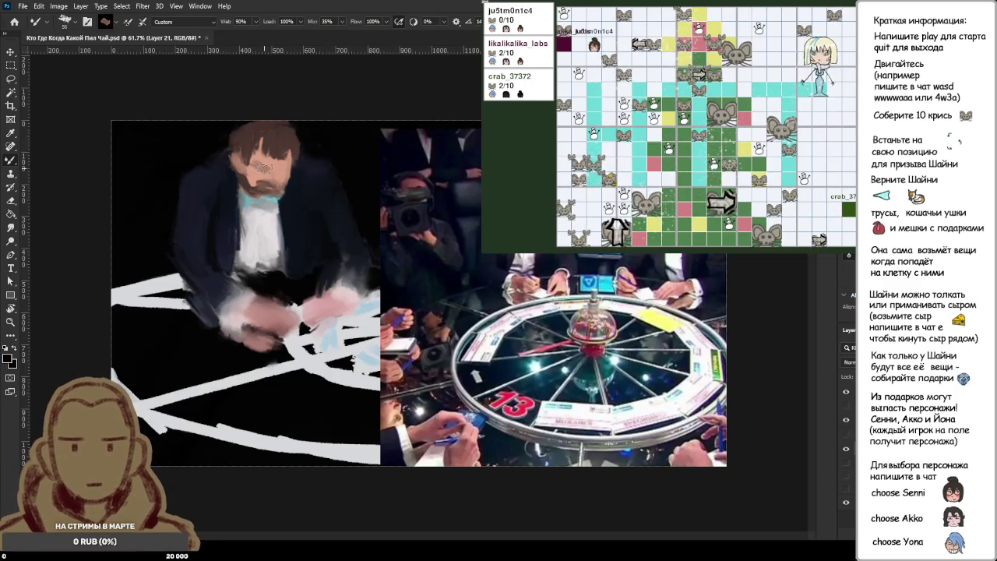
left_click(331, 141, "alt")
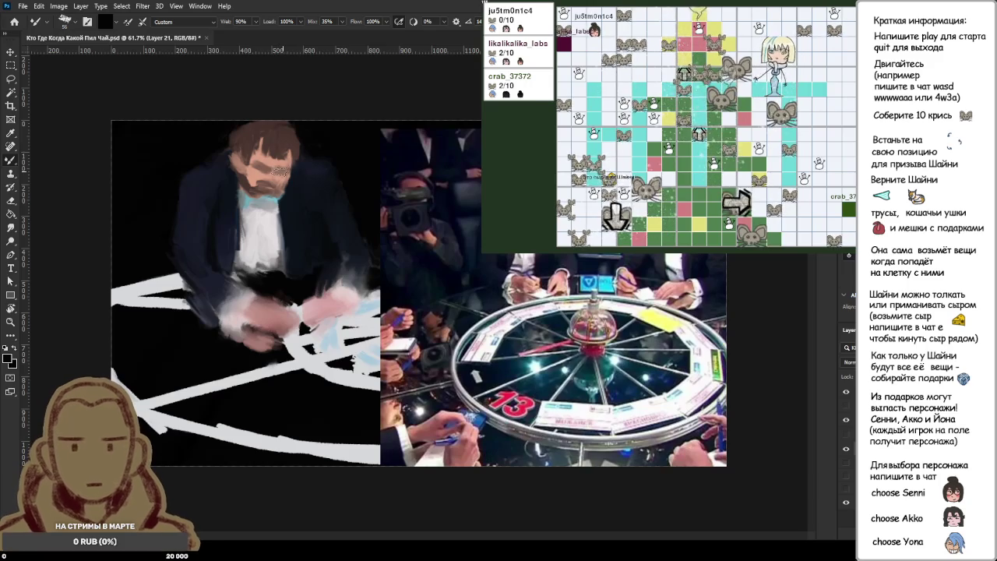
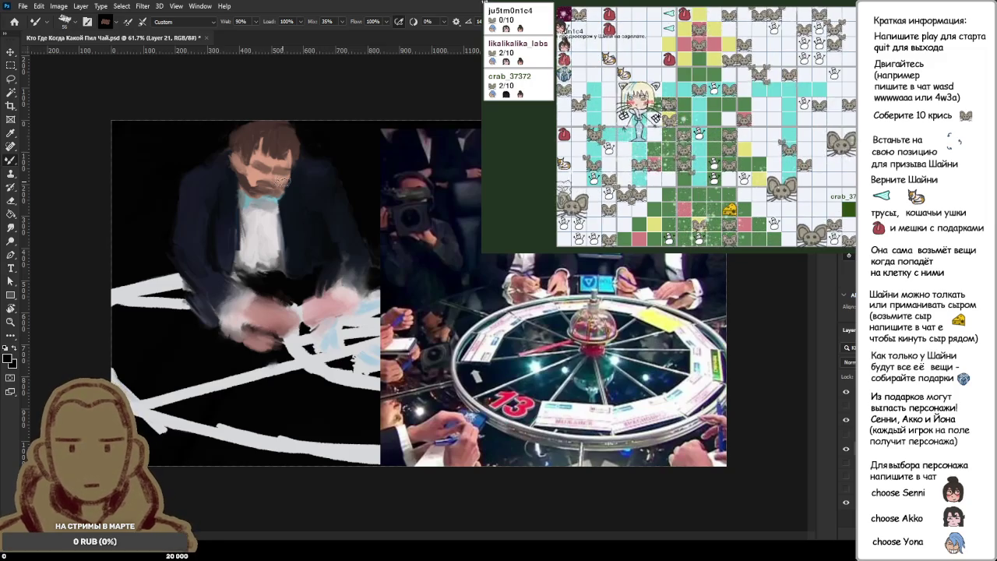
- Sample the face's brown and skin pink, and blend the skin tones together on the face
left_click(268, 179, "alt")
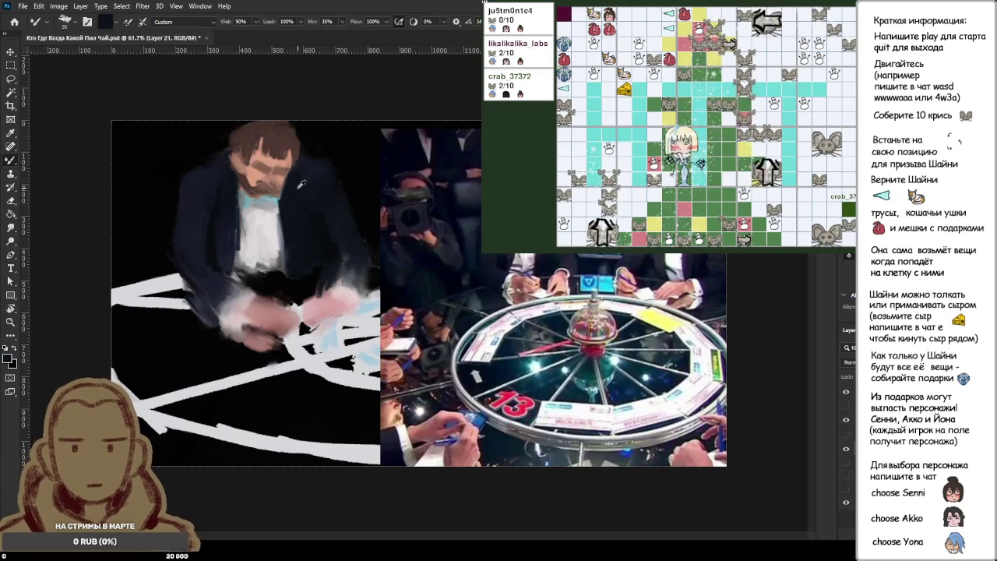
scroll(225, 178, "up", 4)
scroll(225, 177, "down", 4)
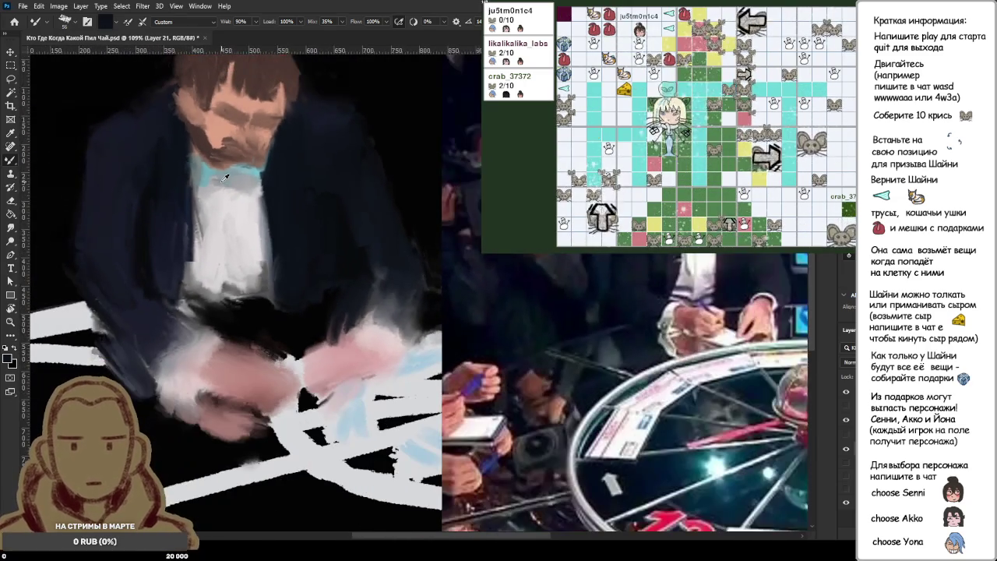
scroll(222, 123, "up", 3)
left_click(228, 136, "alt")
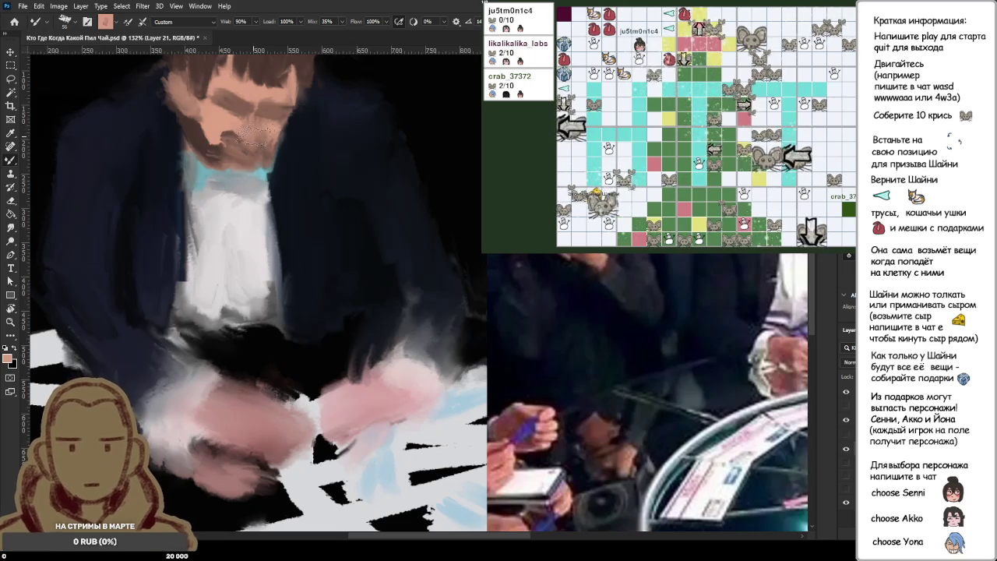
left_click_drag(225, 134, 226, 133)
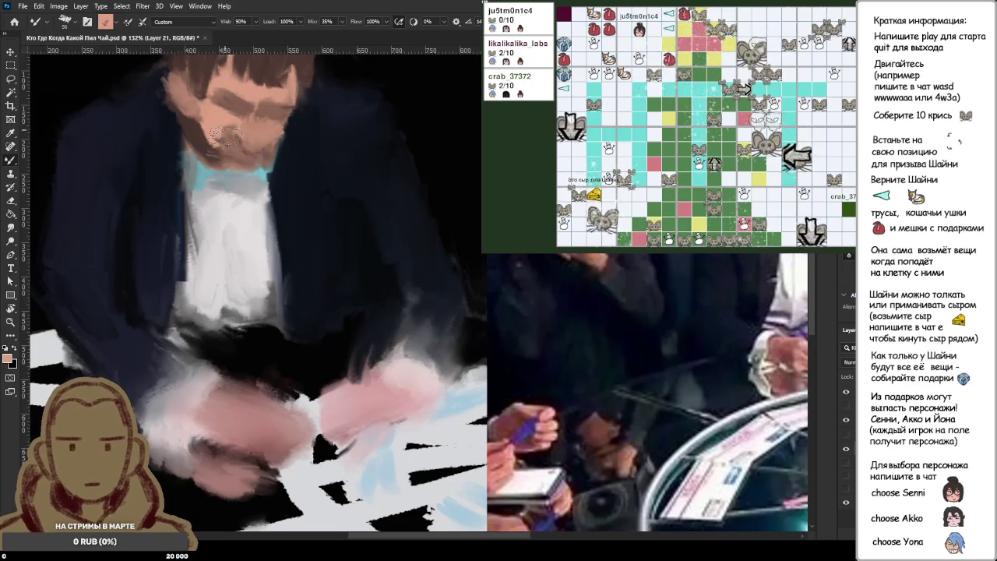
- Reset the painting colour to default black
scroll(234, 160, "down", 2)
scroll(236, 167, "down", 2)
scroll(239, 183, "down", 1)
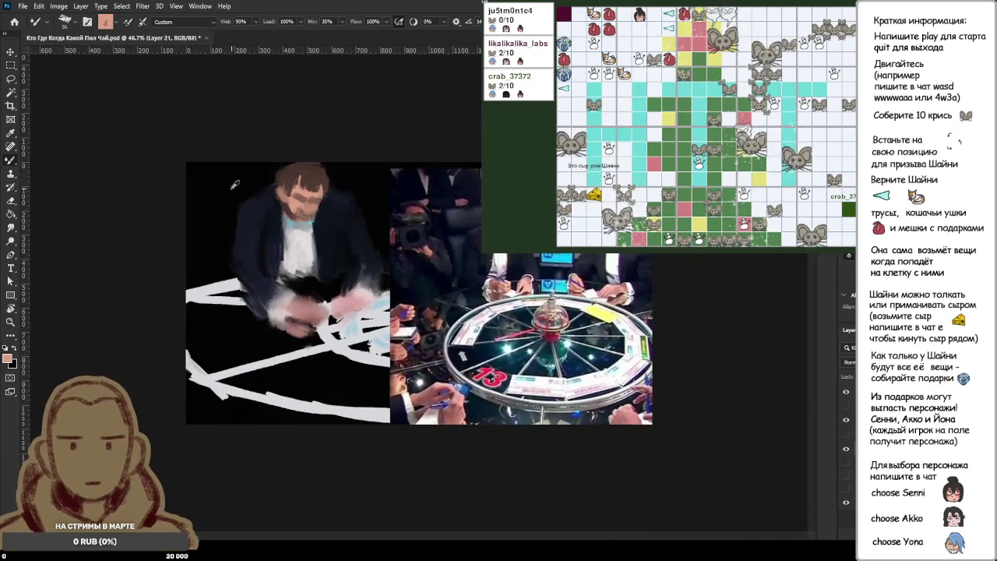
scroll(275, 187, "up", 2)
scroll(203, 123, "up", 1)
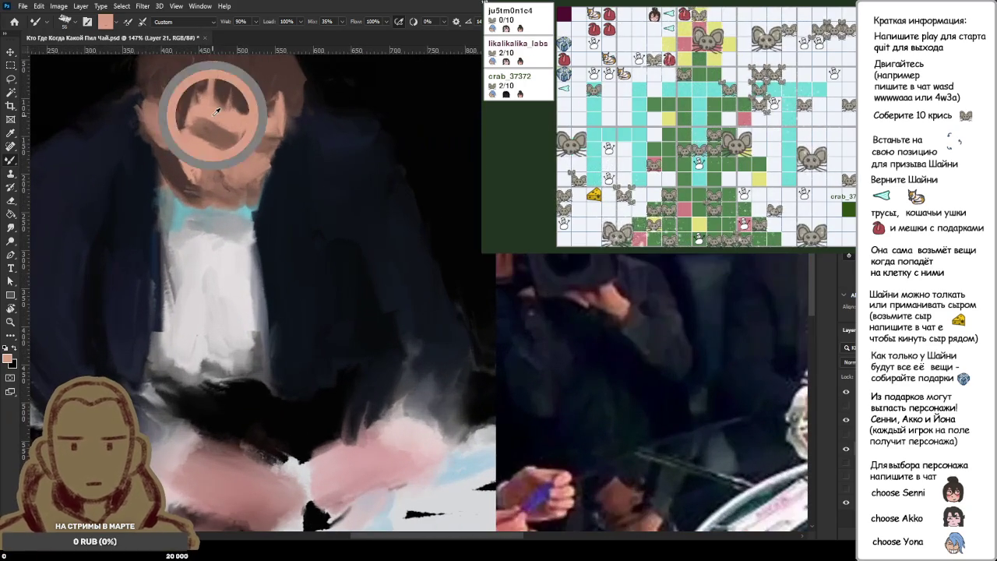
scroll(204, 129, "down", 2)
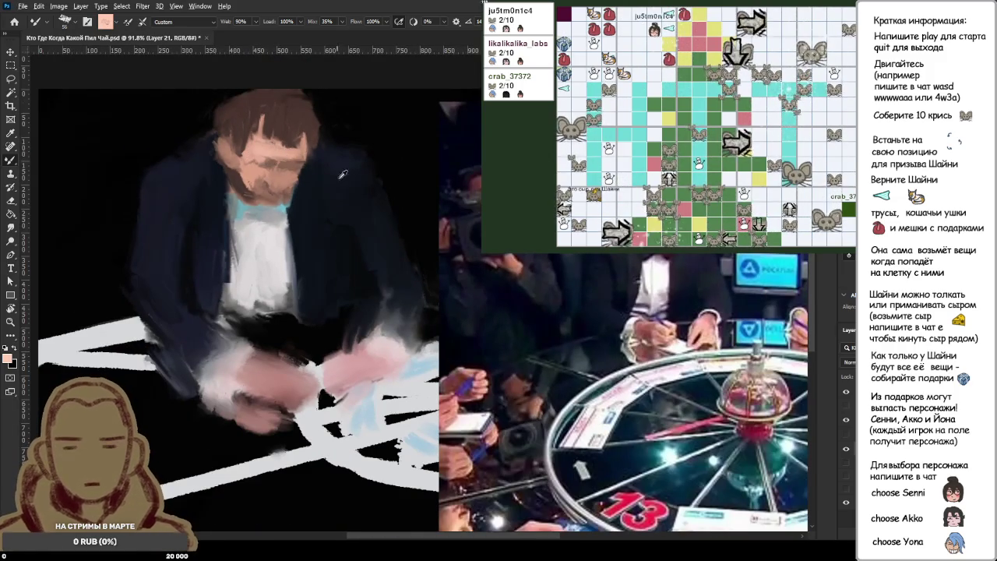
key("d")
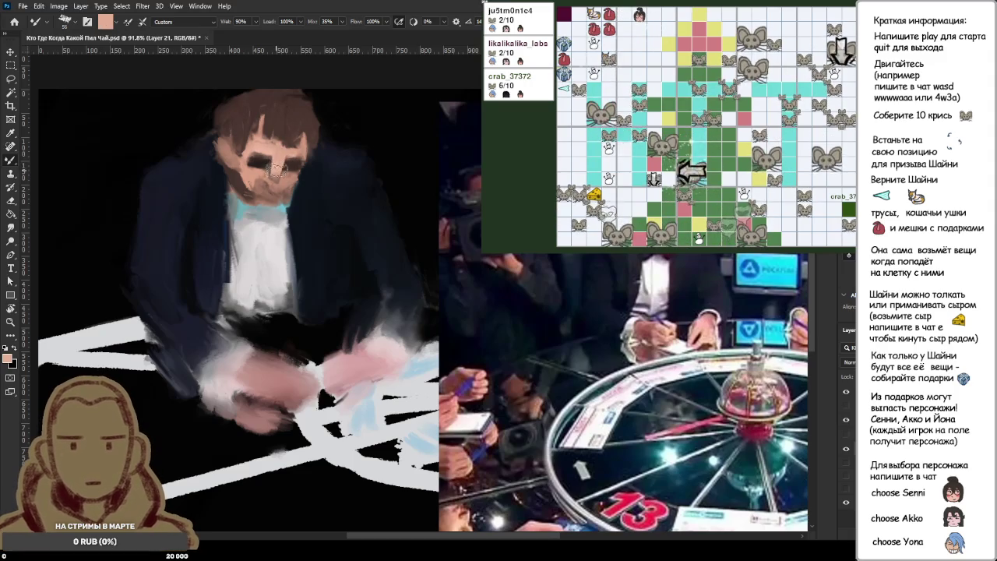
- Paint skin tone beneath the eyes, sampling skin, dark and pink tones from the face
left_click_drag(277, 173, 268, 181)
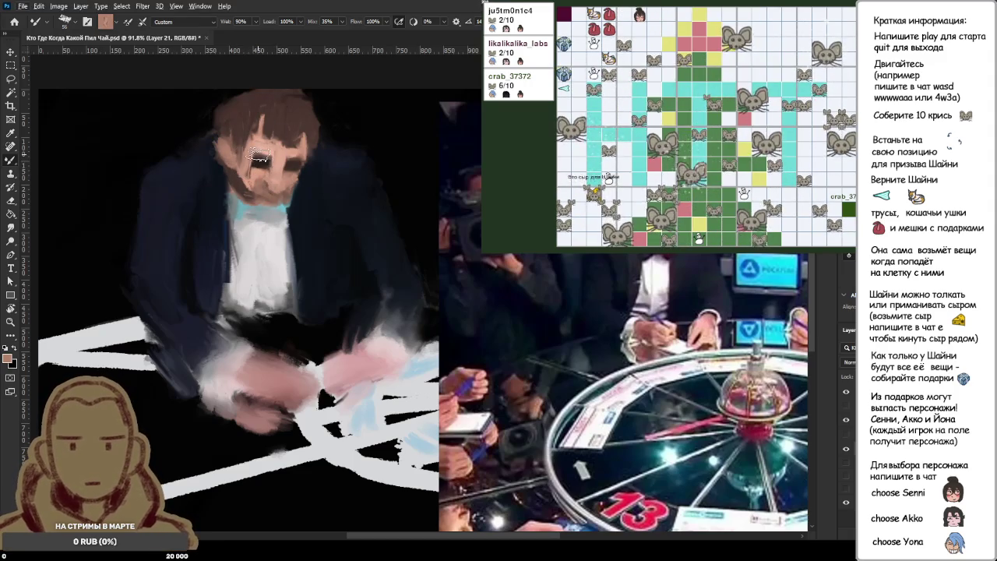
left_click(251, 150, "alt")
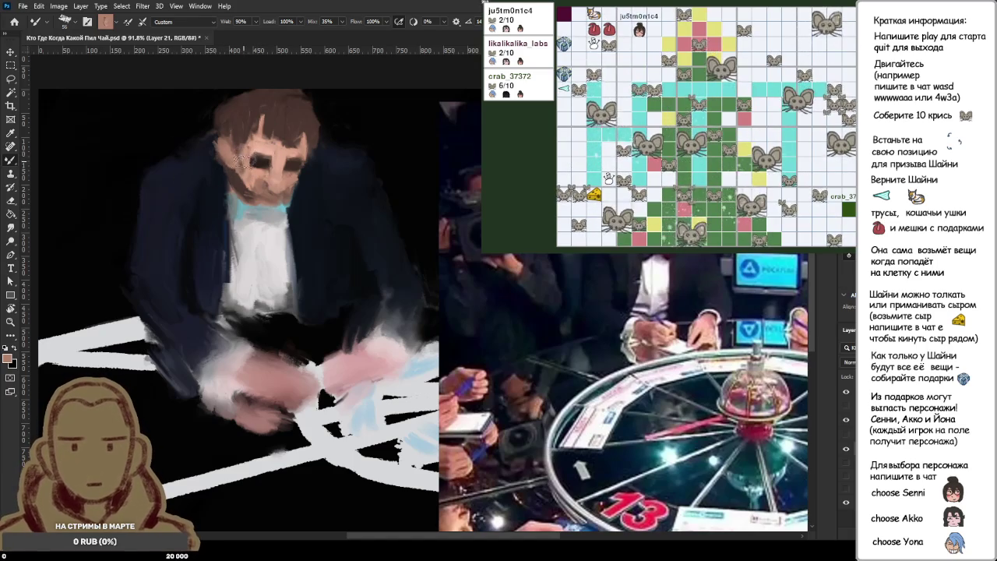
left_click(238, 156, "alt")
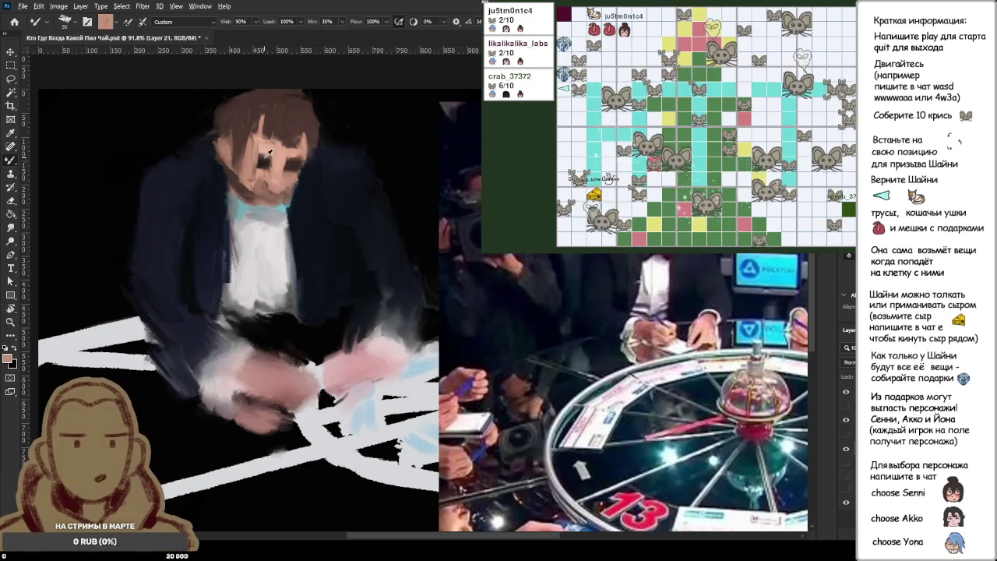
left_click(279, 161, "alt")
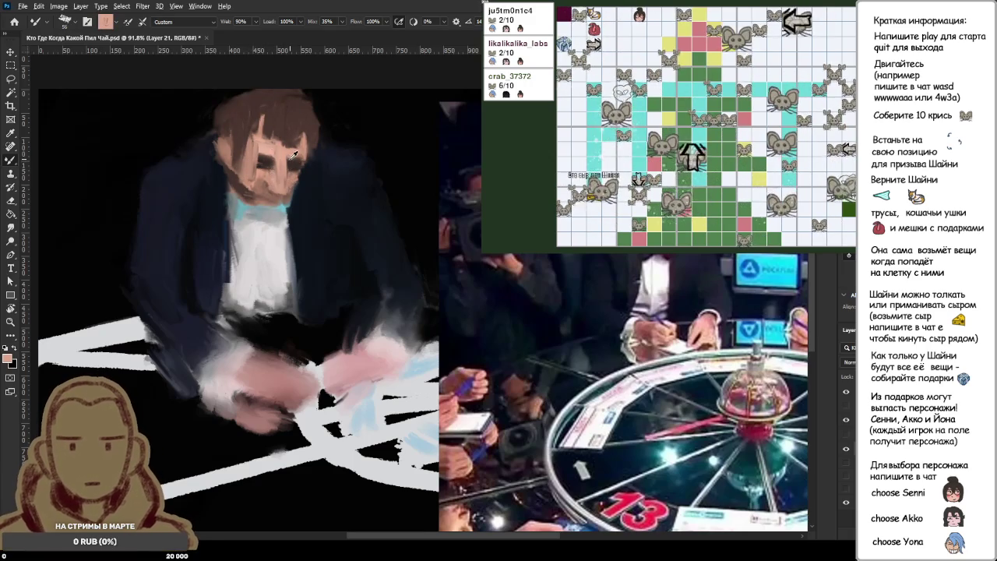
left_click(257, 160, "alt")
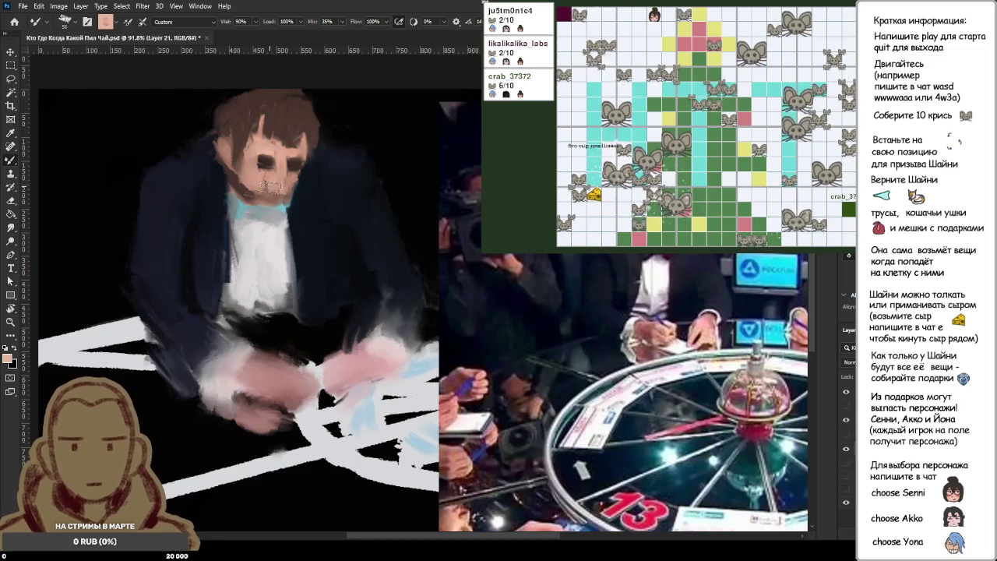
- Sample dark brown and other dark tones near the beard to define its edge
left_click(268, 191, "alt")
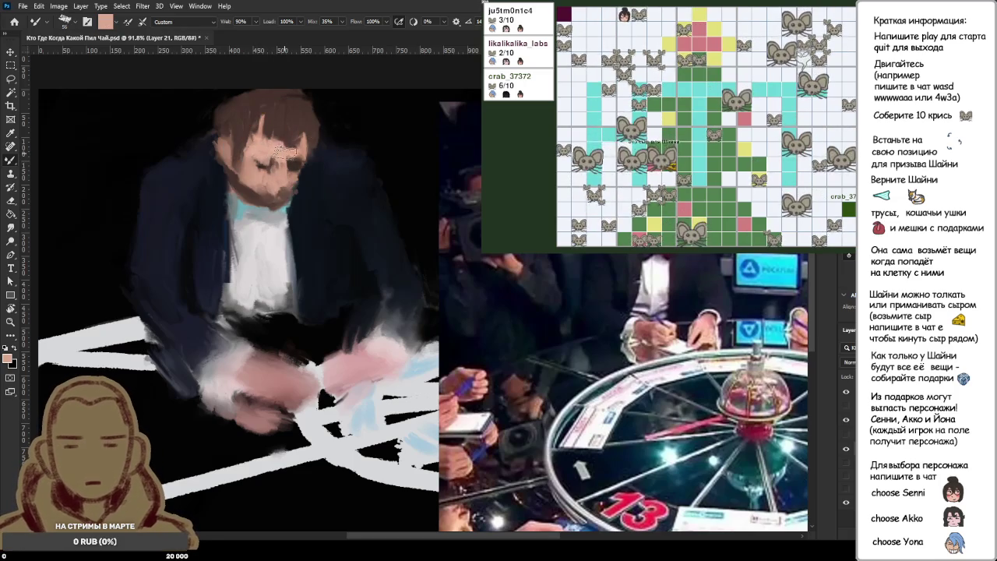
left_click(298, 148, "alt")
left_click(306, 148, "alt")
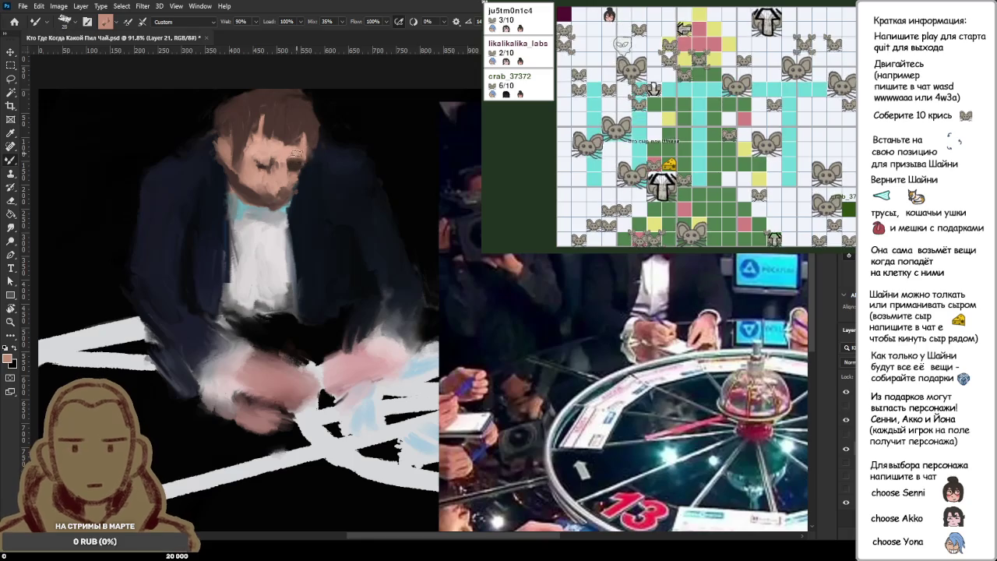
left_click(288, 164, "alt")
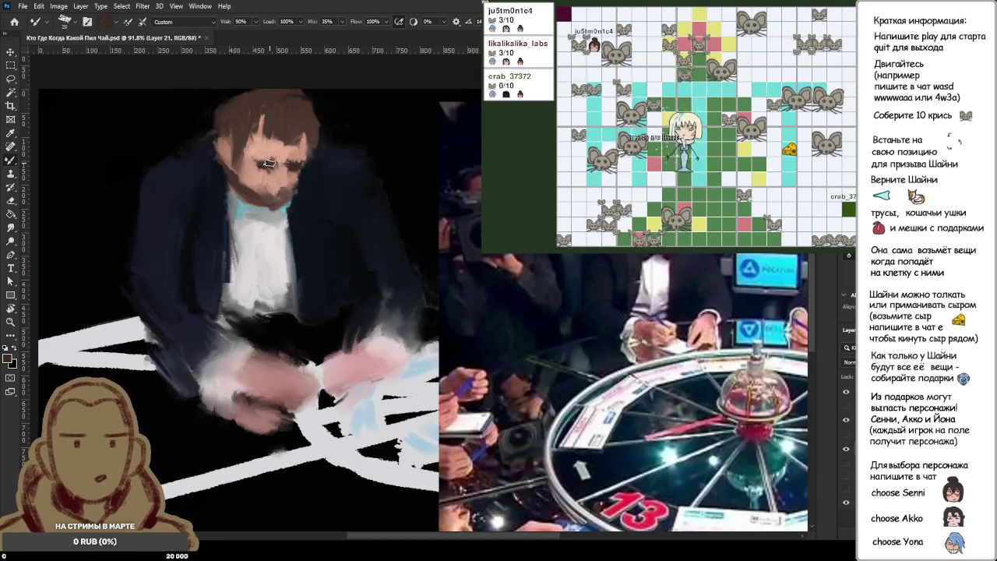
scroll(266, 165, "down", 2)
- Sample dark brown from the hair and salmon skin tone from the head
scroll(311, 195, "down", 2)
scroll(356, 216, "down", 2)
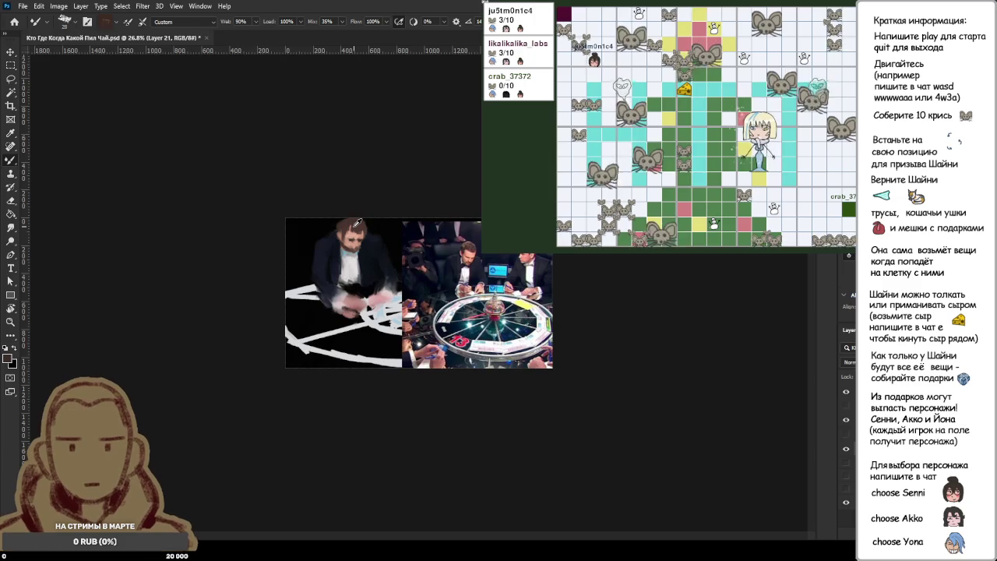
scroll(312, 218, "up", 1)
scroll(294, 216, "up", 2)
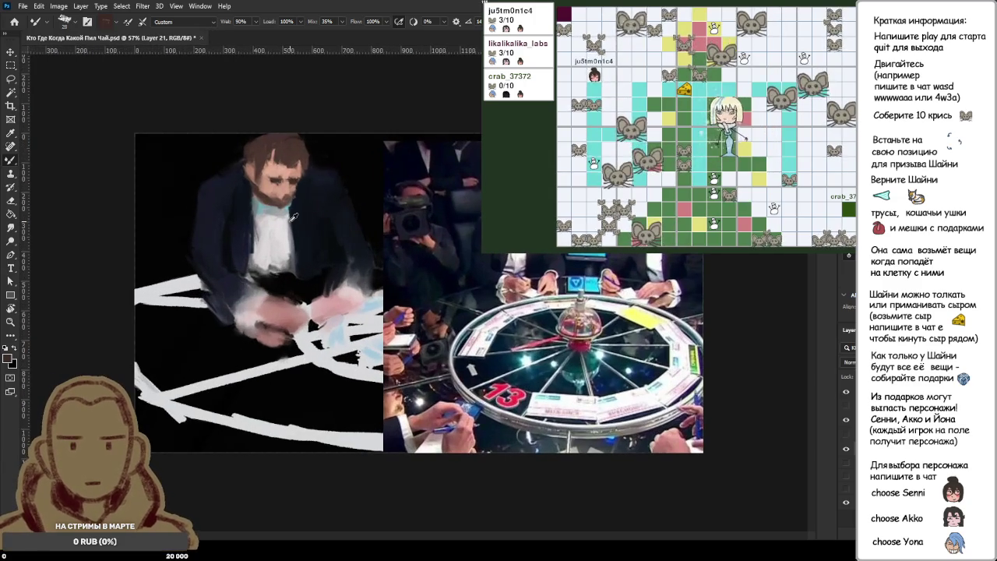
scroll(294, 217, "up", 2)
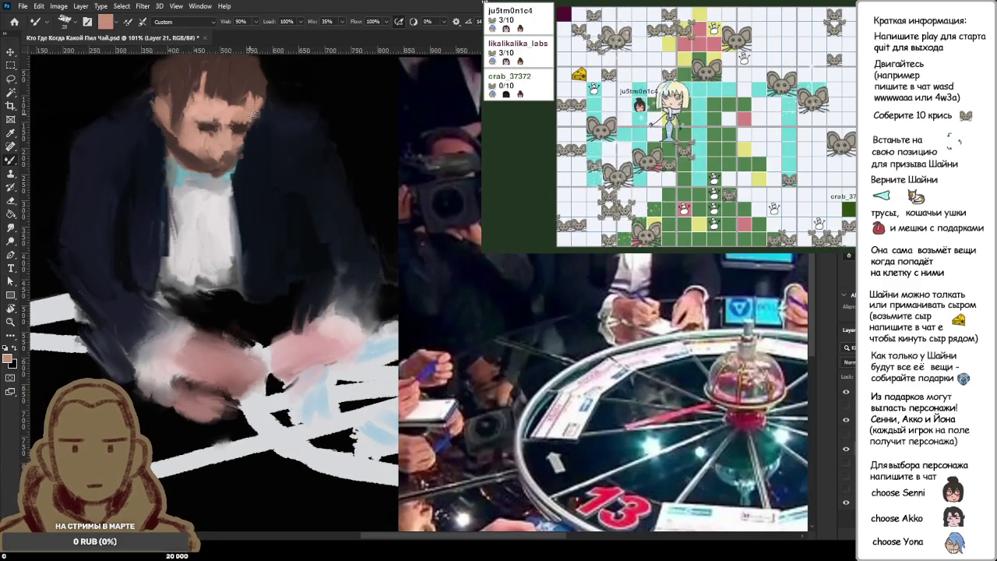
left_click(238, 75, "alt")
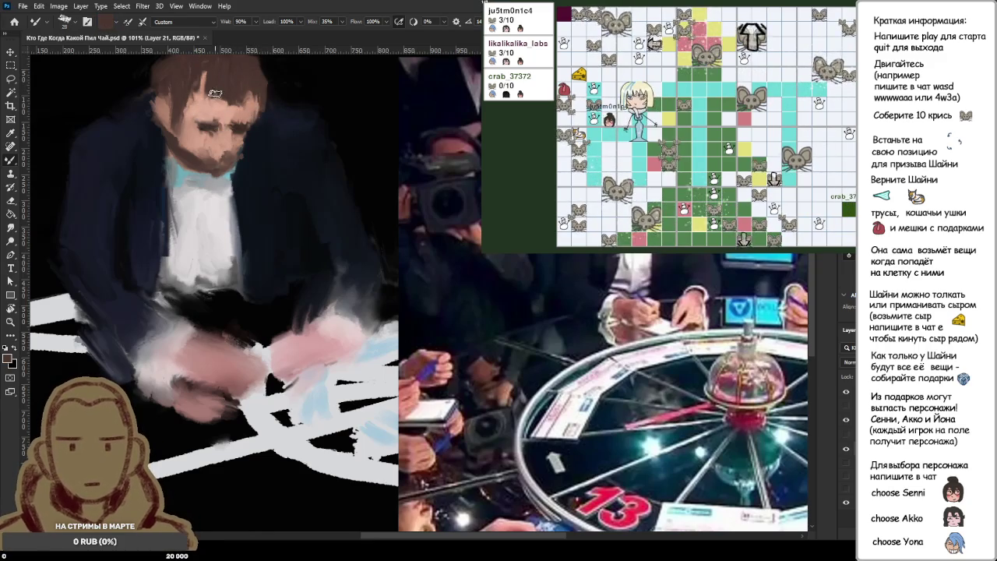
left_click(215, 94, "alt")
left_click(226, 92, "alt")
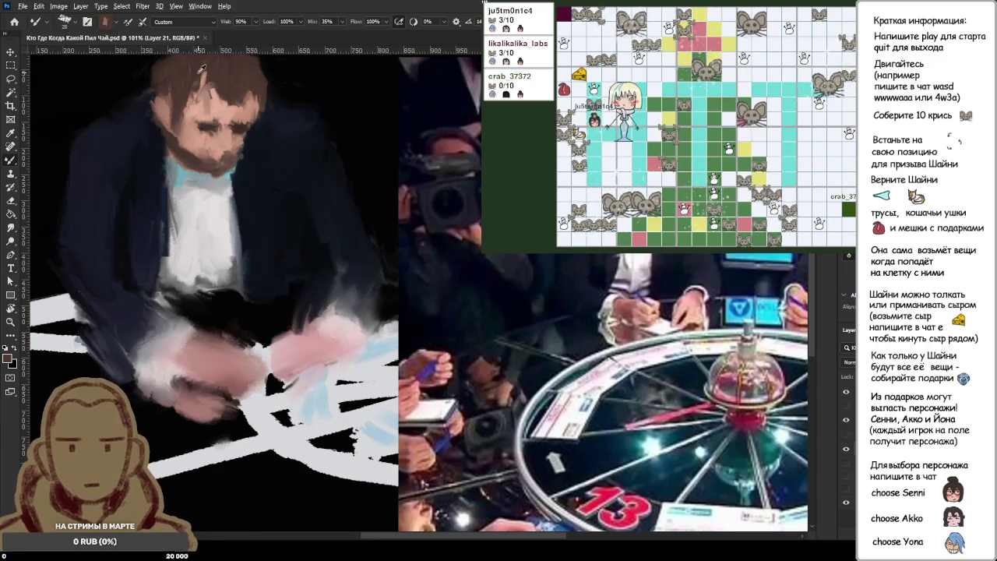
left_click(204, 86, "alt")
- Resample the salmon skin tone across the head and face to soften the forehead and brow
left_click(210, 109, "alt")
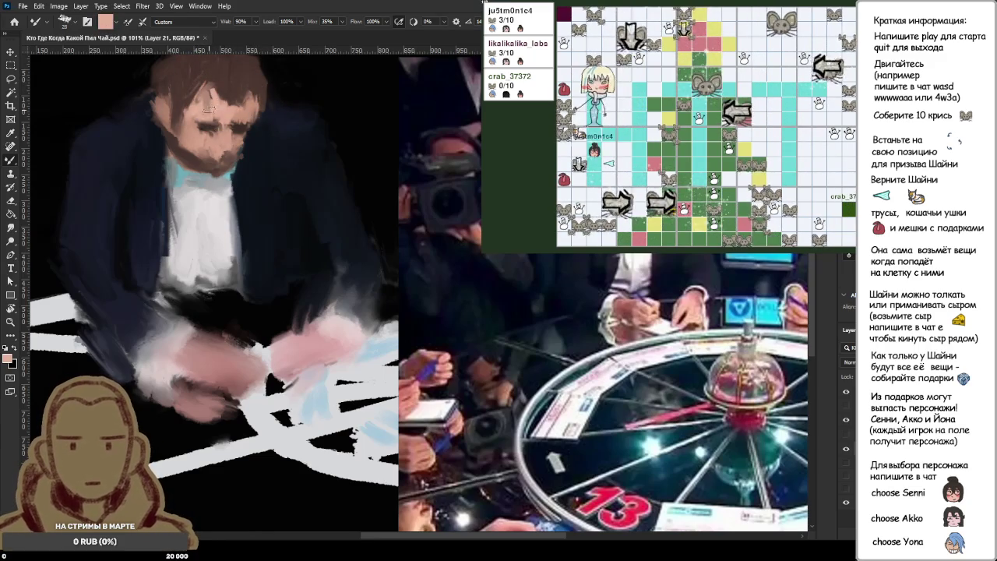
left_click(204, 92, "alt")
left_click(201, 97, "alt")
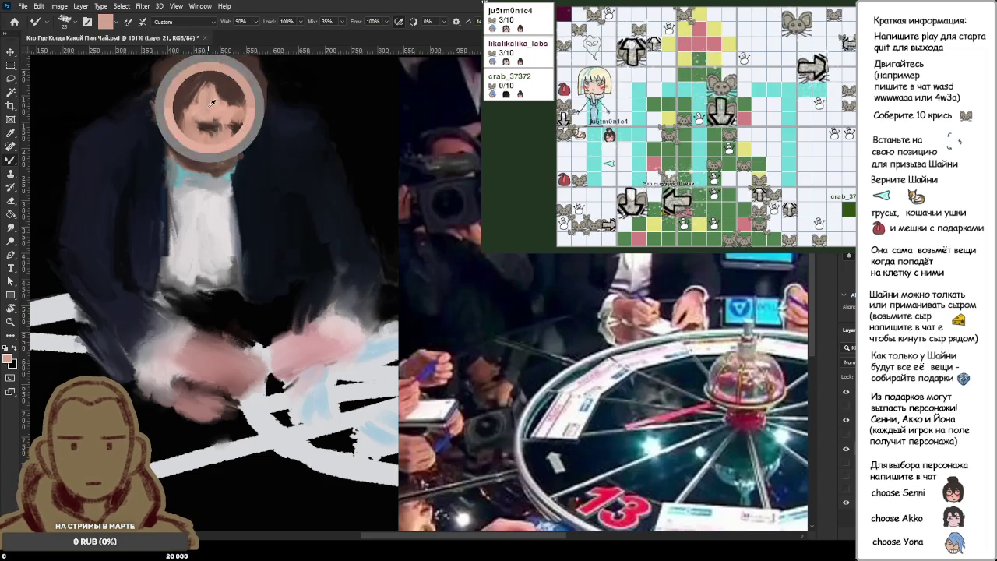
left_click(190, 122, "alt")
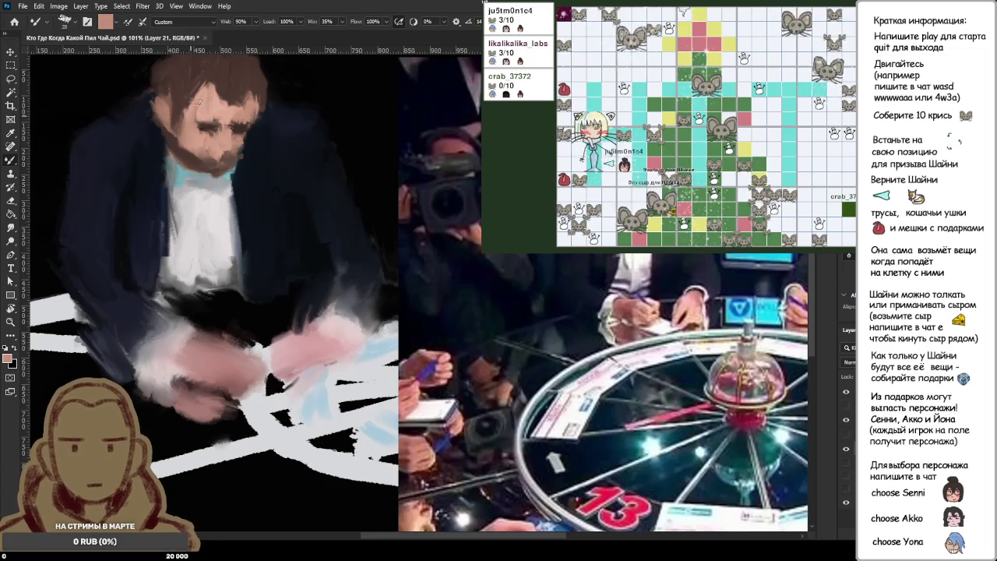
left_click(208, 130, "alt")
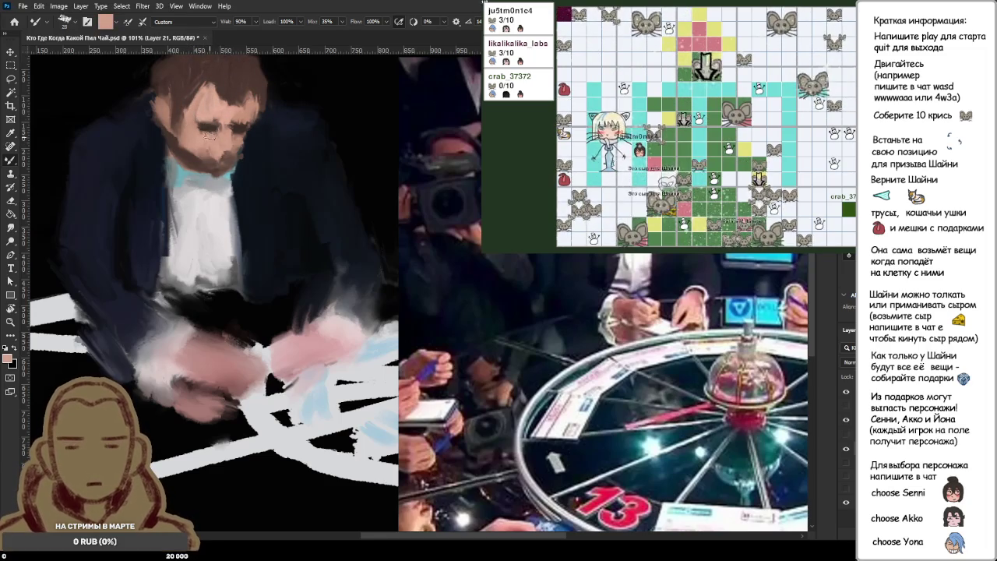
left_click(213, 138, "alt")
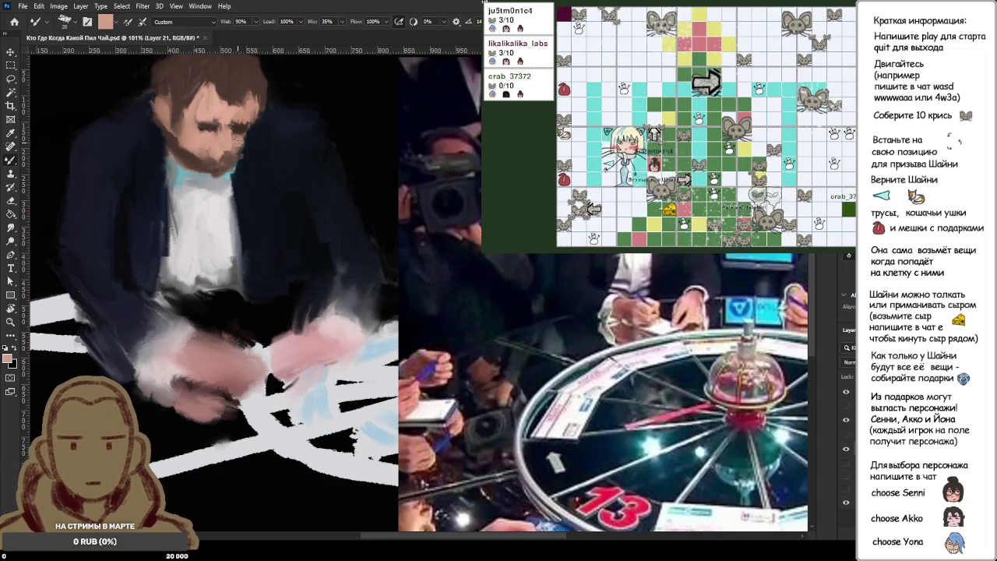
scroll(242, 146, "up", 5)
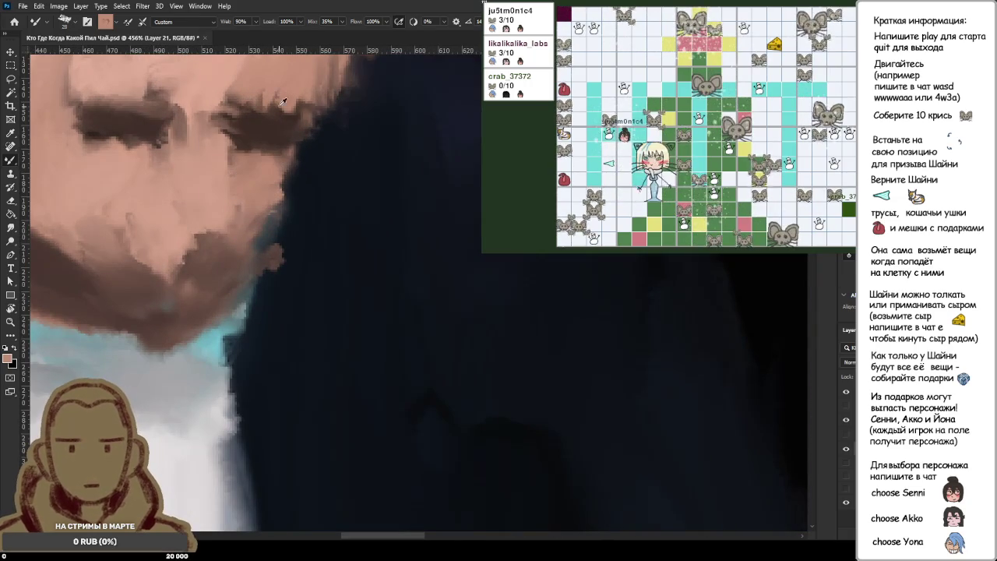
- Pick up a lighter forehead skin tone and blend it near the right eye
left_click(287, 93, "alt")
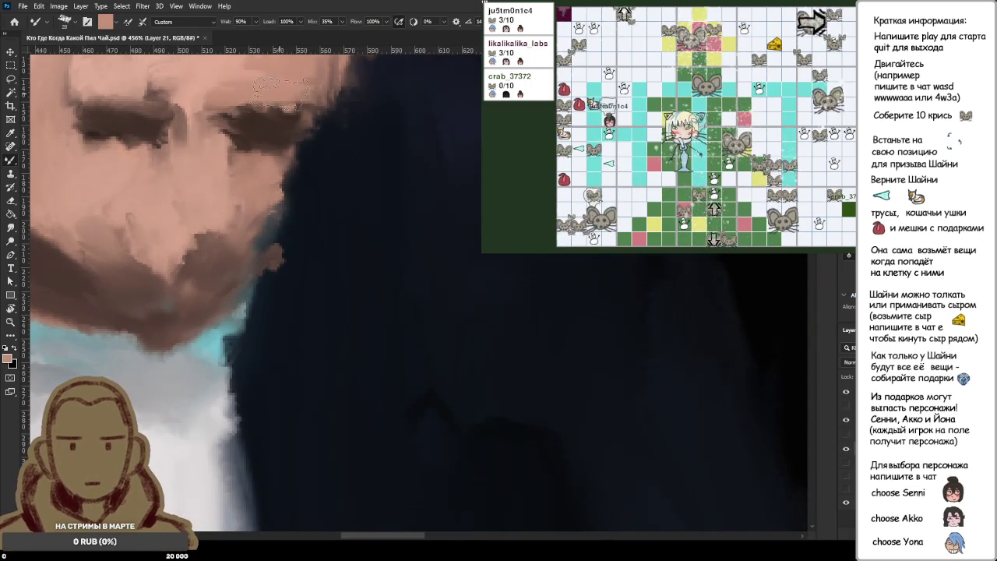
scroll(211, 133, "down", 2)
scroll(222, 102, "down", 1)
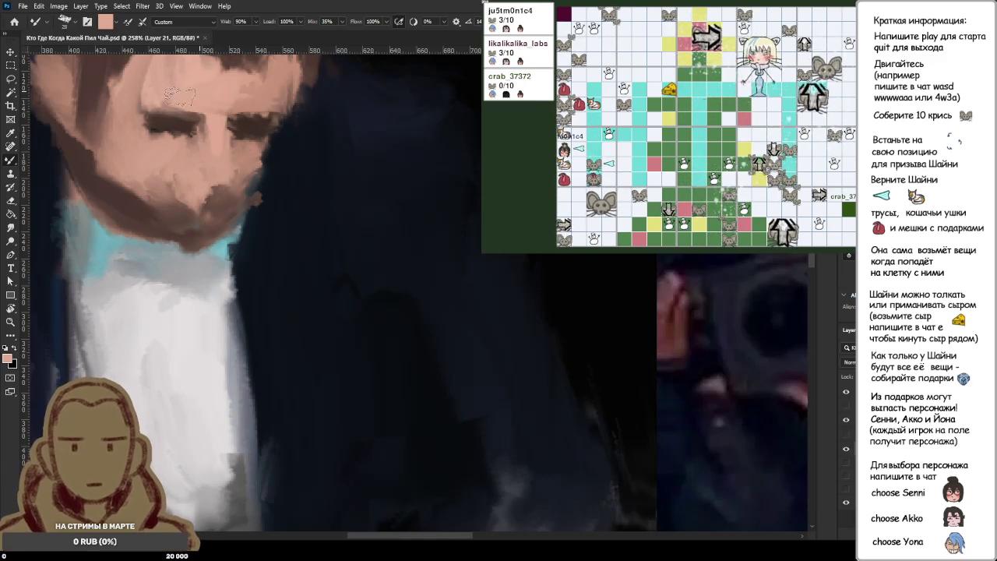
left_click(221, 95, "alt")
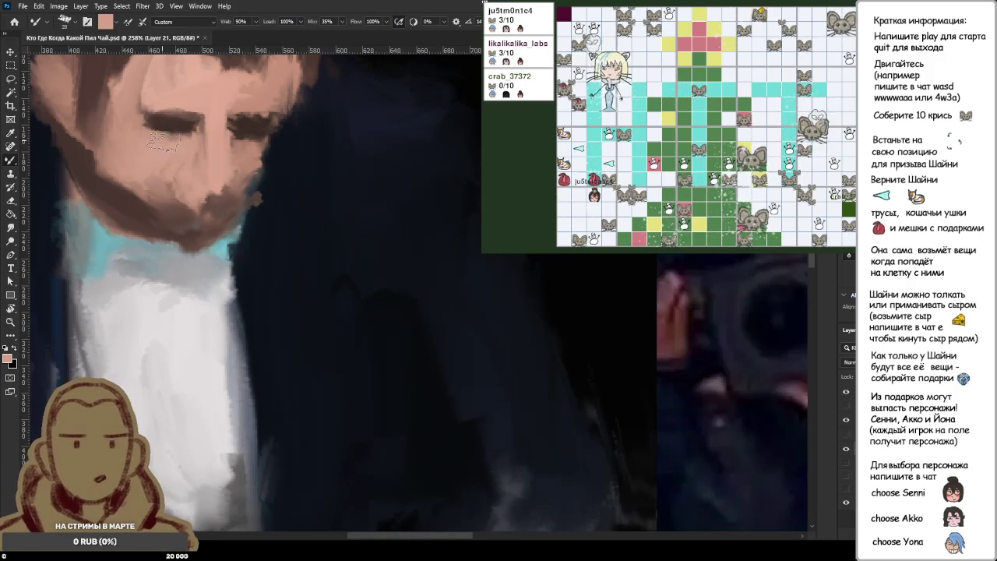
left_click(253, 145)
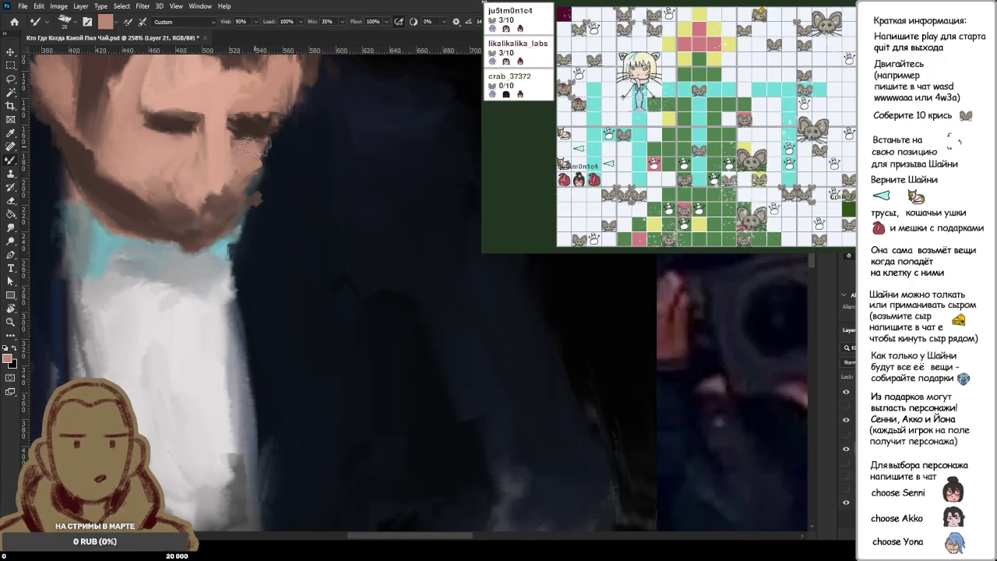
- Sample a lighter skin tone from the face, then a dark colour from the painting
left_click(225, 106, "alt")
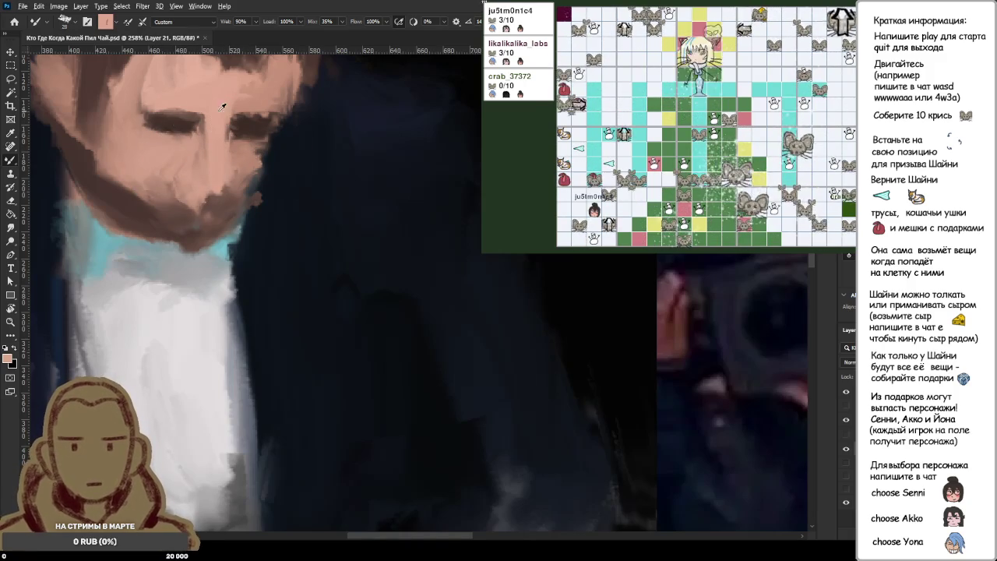
scroll(212, 107, "down", 2)
scroll(213, 166, "up", 2)
left_click(247, 158, "alt")
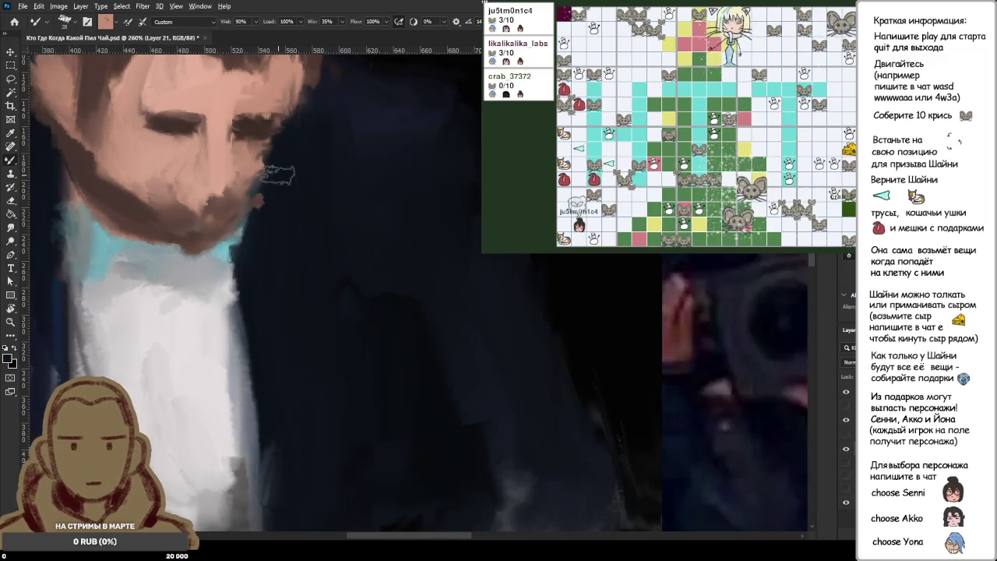
scroll(273, 158, "down", 4)
scroll(313, 192, "down", 2)
scroll(310, 194, "down", 1)
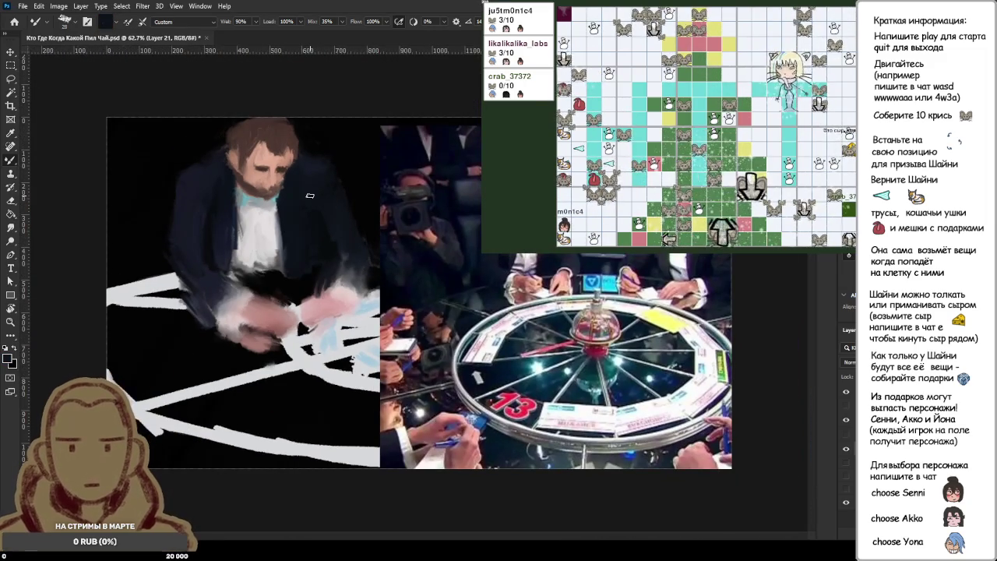
- Sample black from the dark background and zoom in on the jacket's right side
left_click(338, 149, "alt")
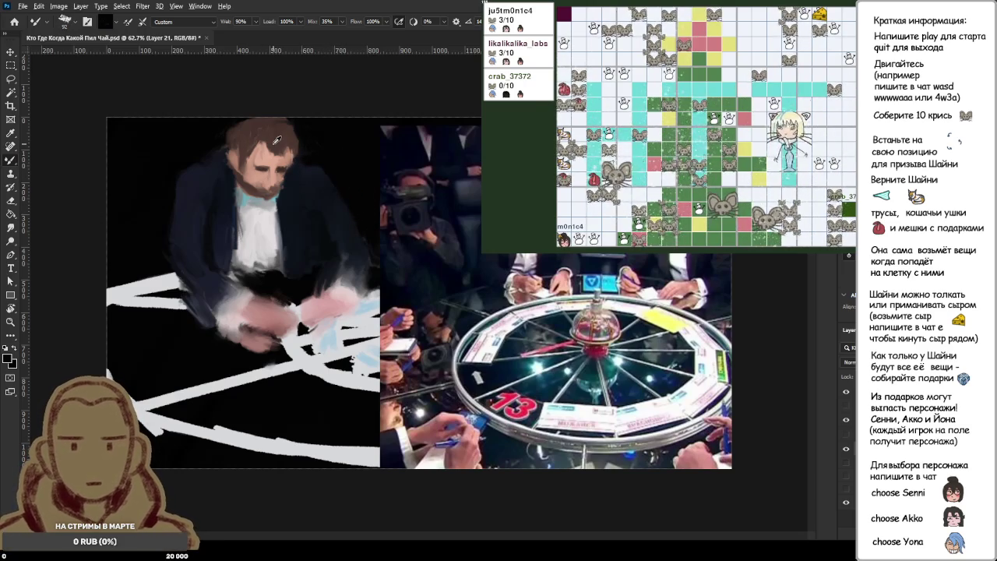
scroll(273, 141, "up", 3)
scroll(273, 141, "up", 2)
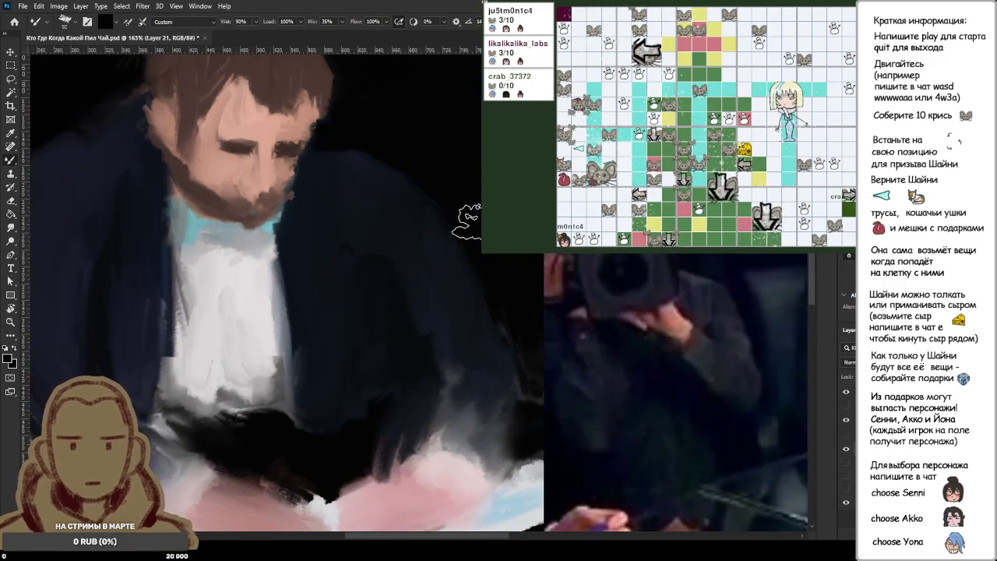
scroll(433, 188, "down", 3)
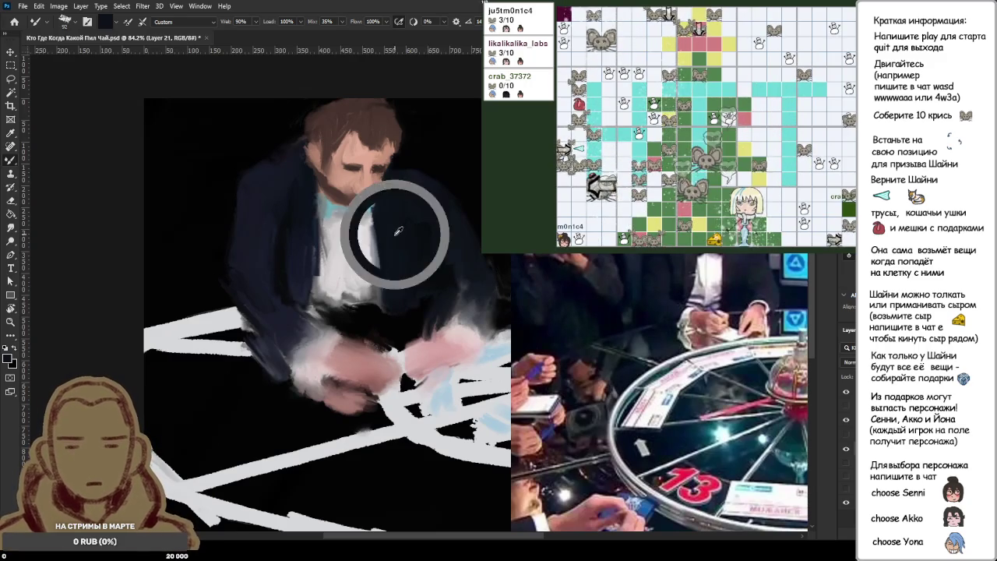
- Undo the dark jacket stroke and paint light pink highlights over the hands
key("ctrl+z")
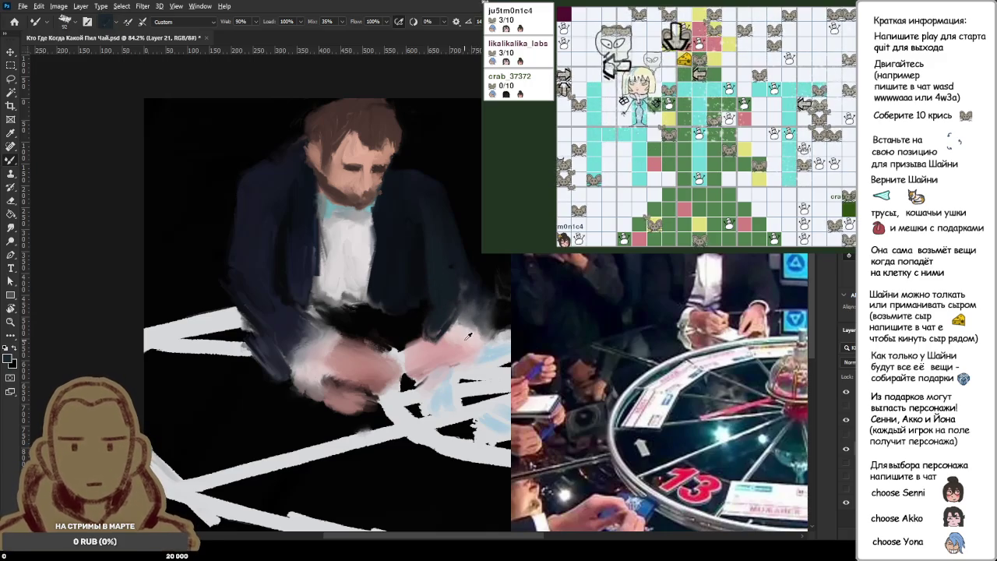
left_click_drag(462, 331, 437, 349)
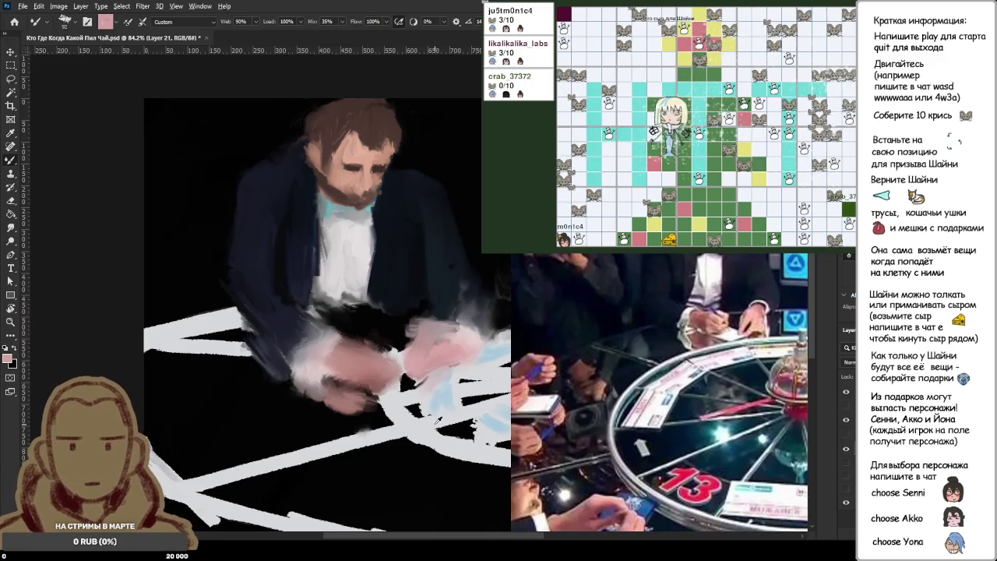
left_click(429, 381, "alt")
left_click(428, 349, "alt")
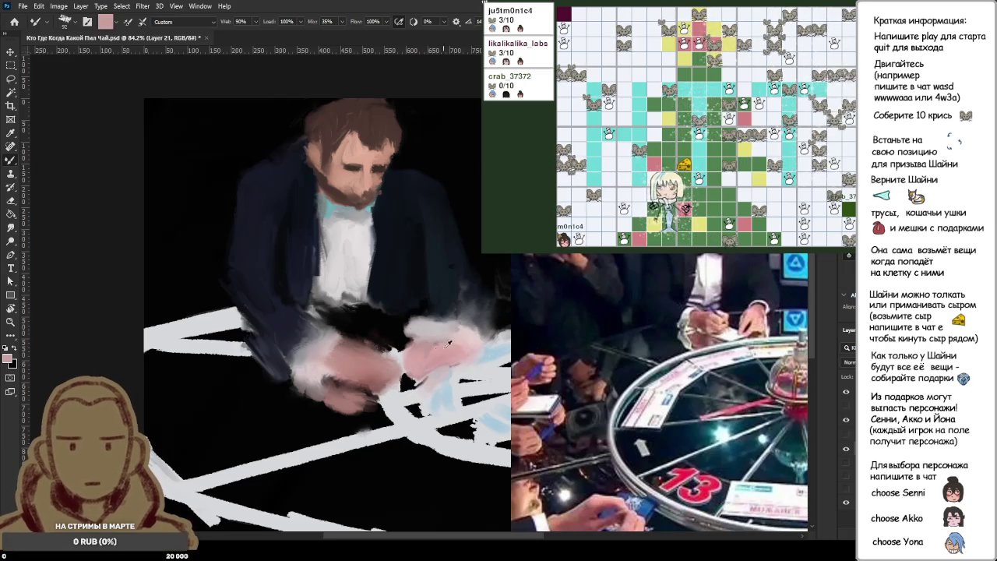
left_click(362, 153, "alt")
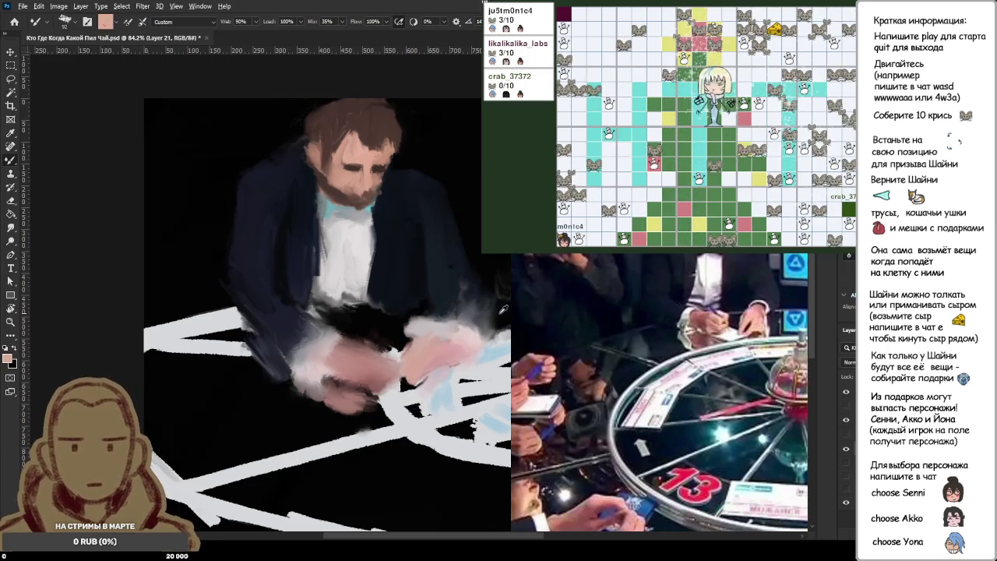
- With black and a smaller brush, paint dark diagonal strokes down-left across the hands
left_click(483, 285, "alt")
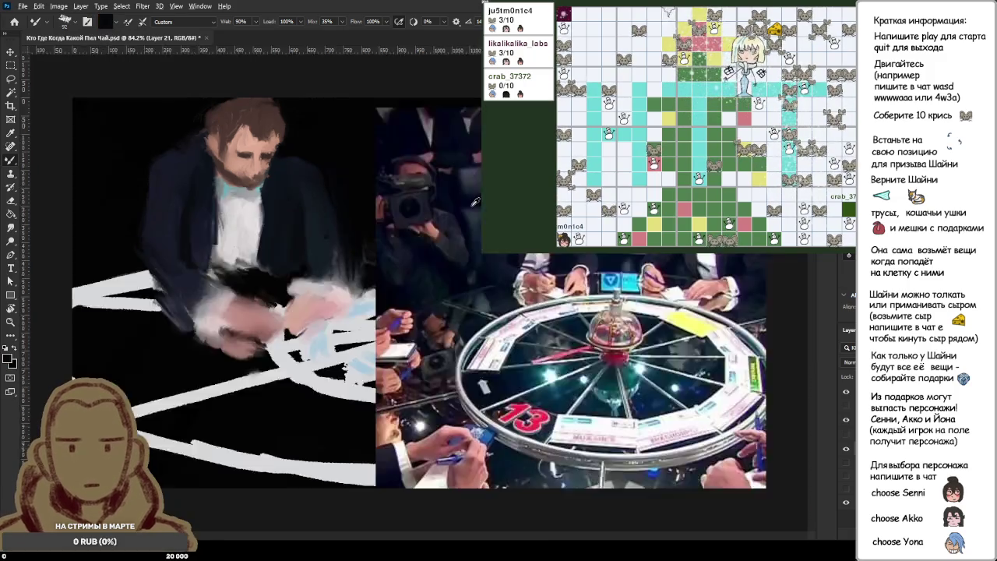
scroll(457, 167, "down", 3)
scroll(340, 207, "up", 2)
key("bracketleft")
key("bracketleft")
key("bracketleft")
left_click_drag(361, 256, 313, 326)
left_click_drag(352, 281, 310, 326)
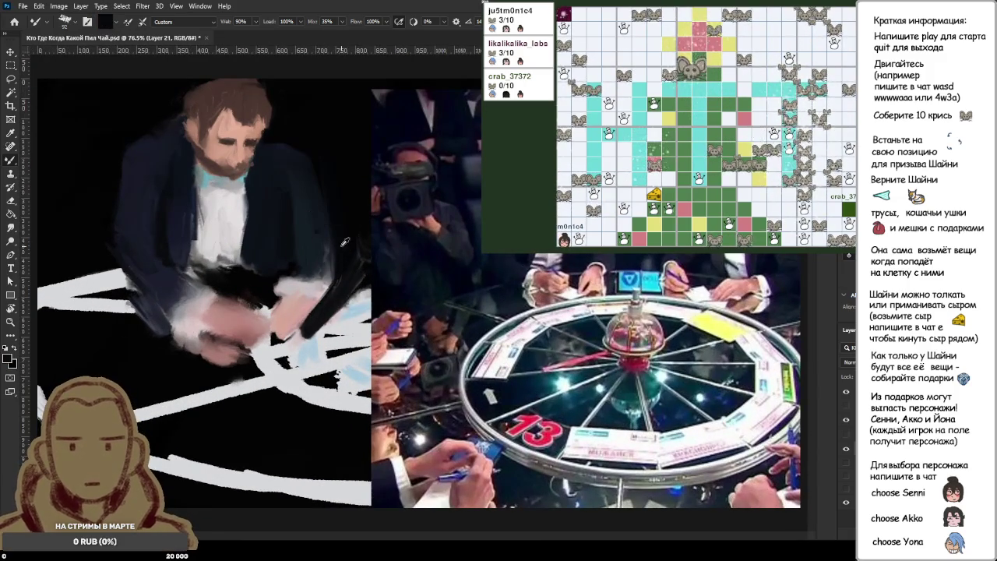
left_click_drag(344, 250, 322, 315)
left_click_drag(354, 284, 295, 343)
left_click_drag(335, 303, 277, 352)
- Sample pink from the hands, then several dark jacket tones, ending on black
left_click(299, 305, "alt")
left_click(273, 286, "alt")
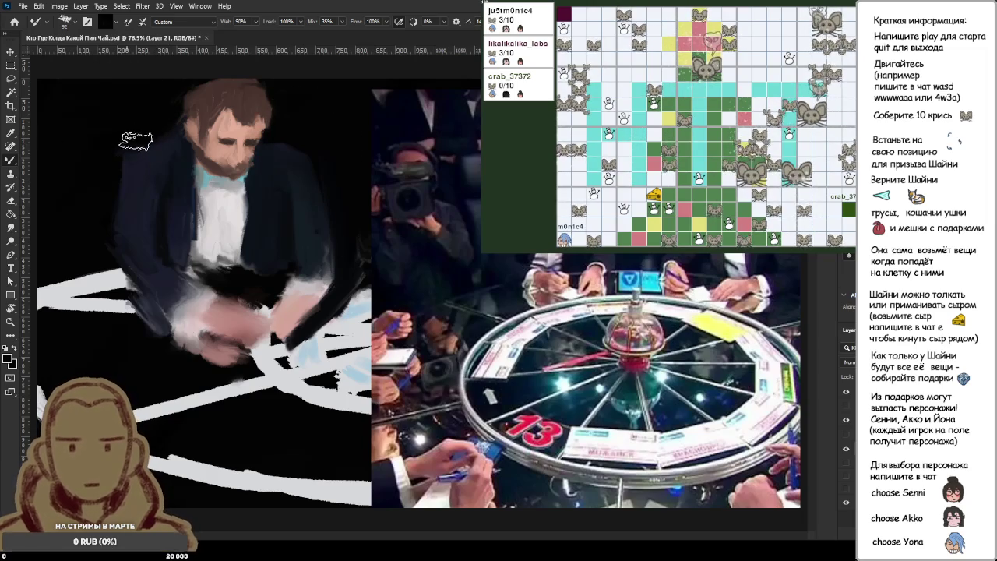
left_click(139, 190, "alt")
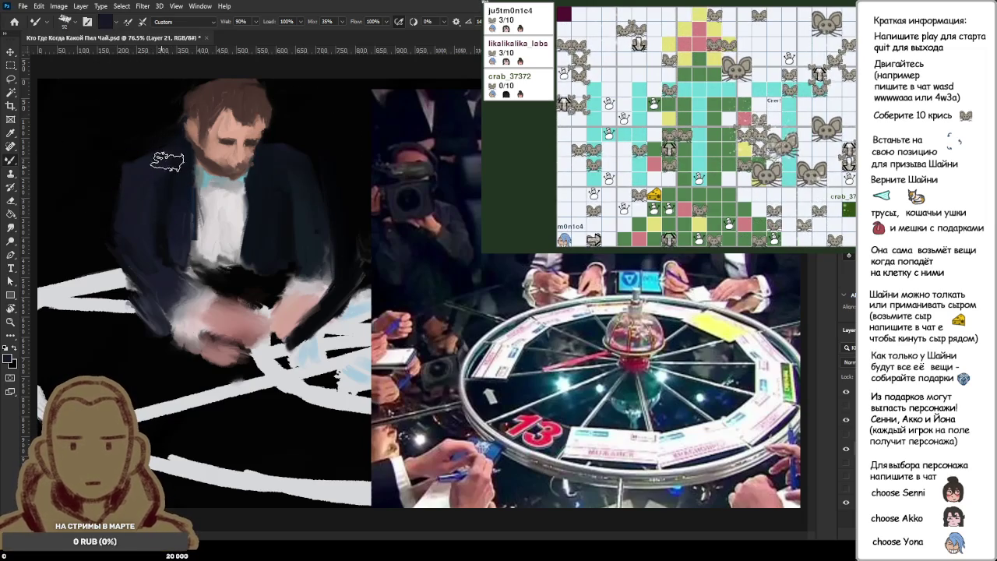
left_click(108, 159, "alt")
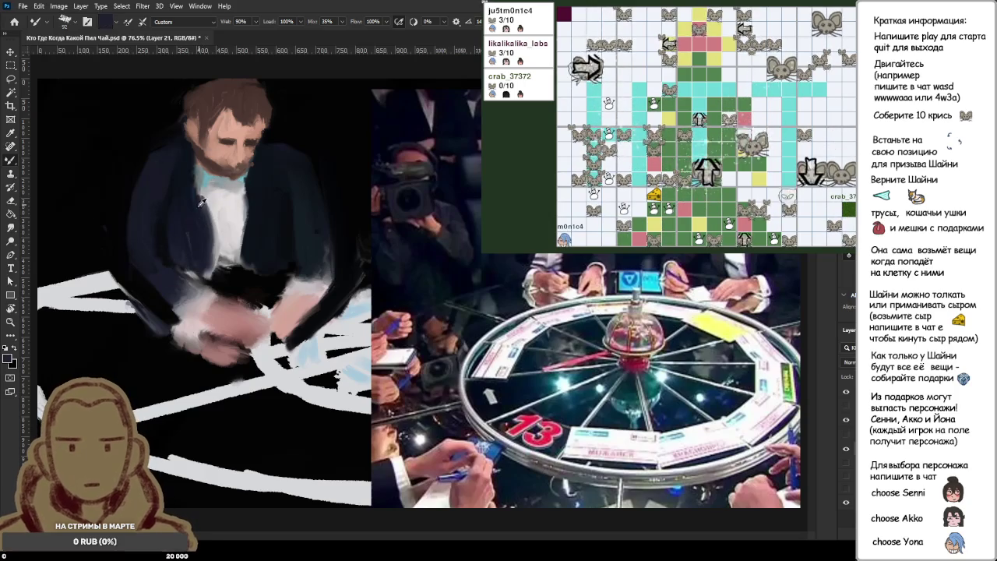
left_click(242, 230, "alt")
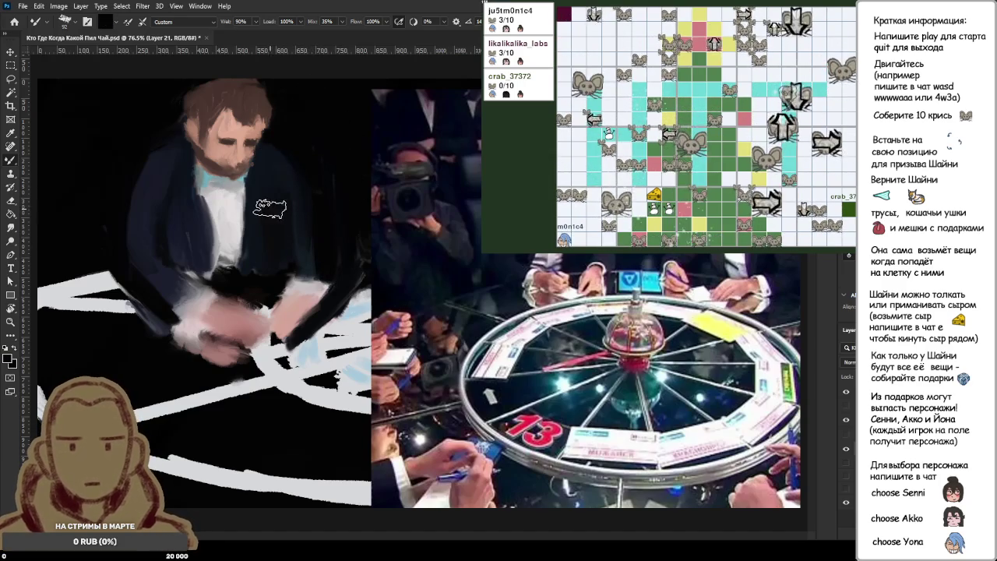
left_click(289, 204, "alt")
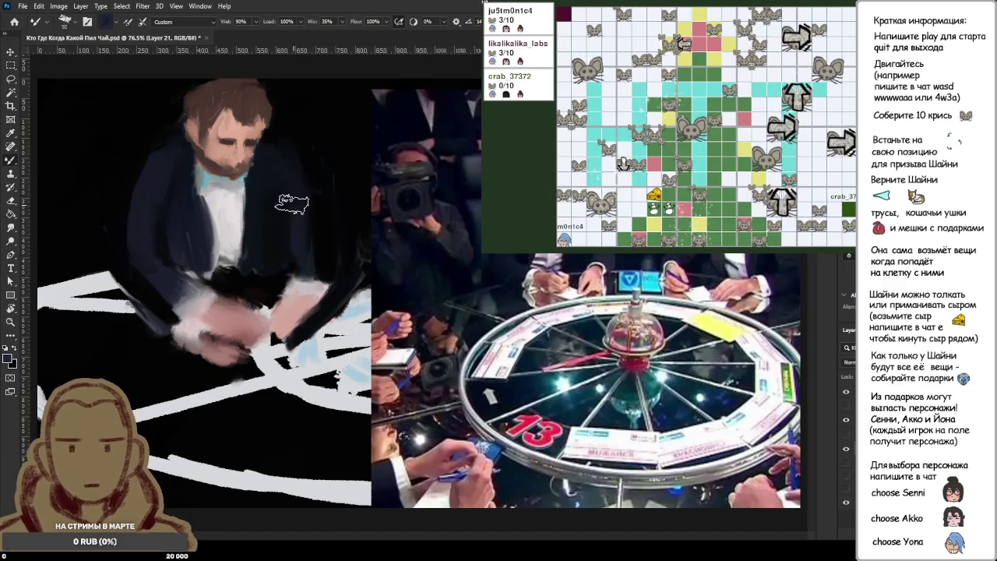
left_click(294, 134, "alt")
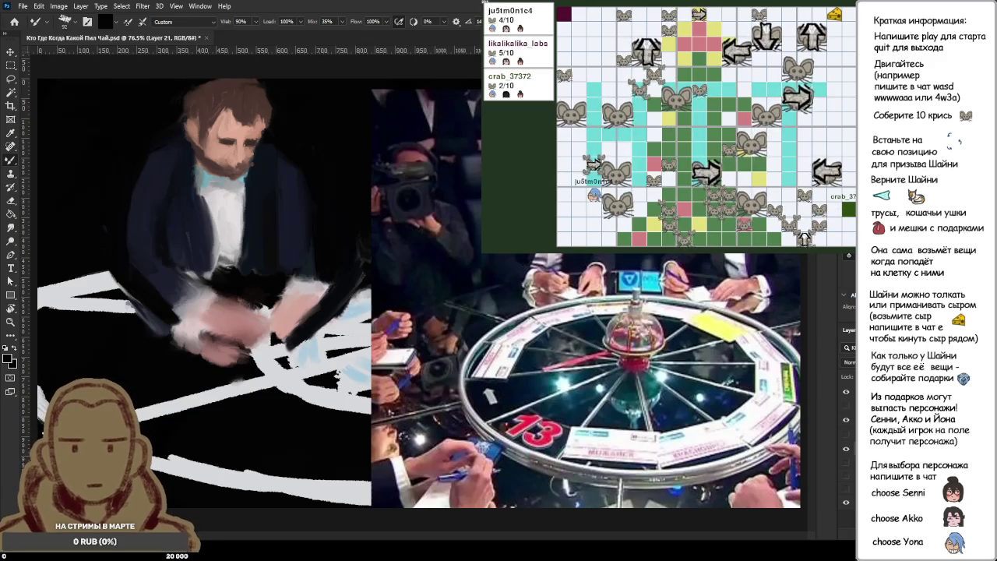
scroll(189, 193, "up", 5)
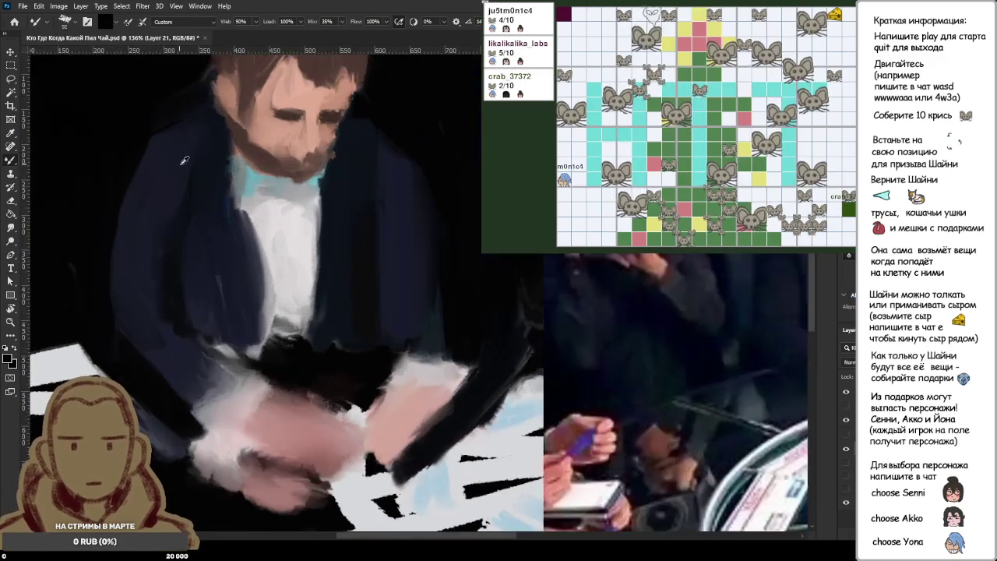
- Sample dark blue from the jacket and extend it down over the hands
scroll(349, 226, "down", 5)
left_click(294, 217, "alt")
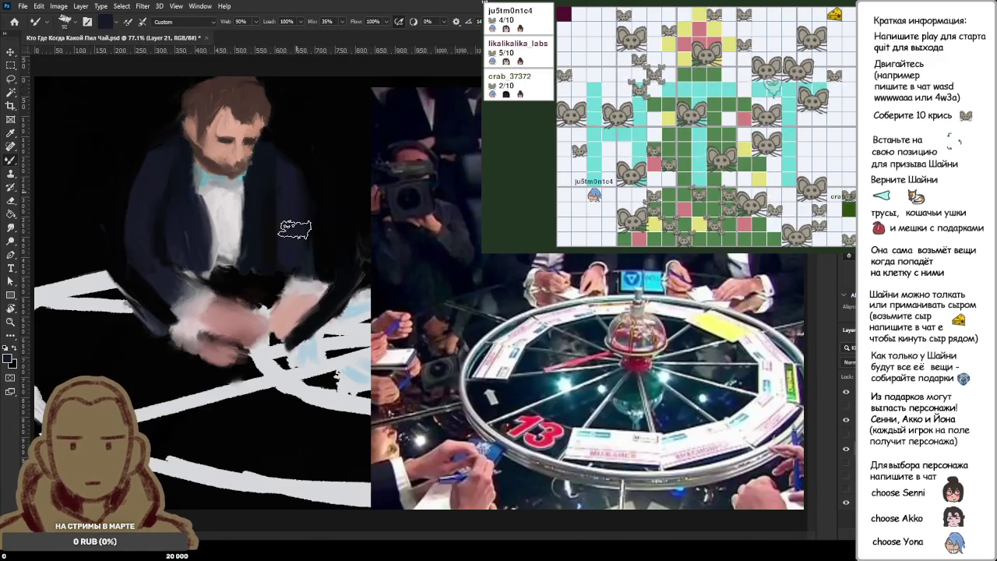
left_click_drag(288, 269, 261, 279)
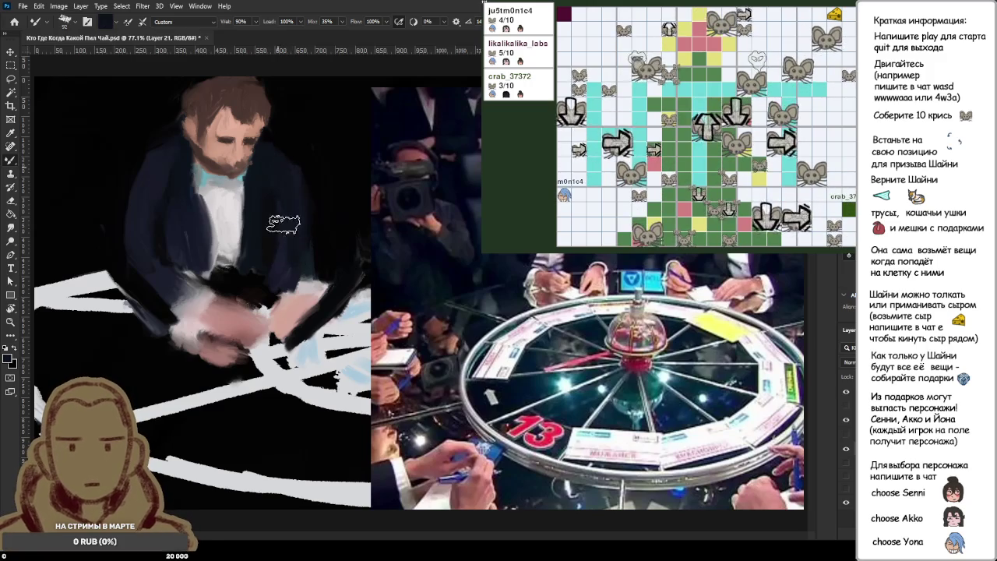
left_click_drag(282, 197, 279, 292)
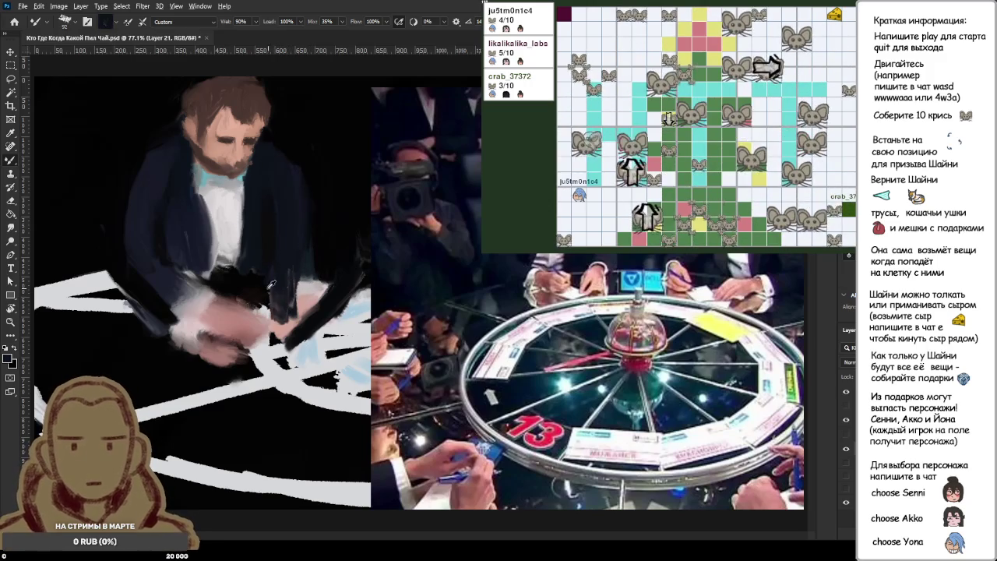
- Dab white highlights over the hands, then return to black and sample the jacket's navy
key("x")
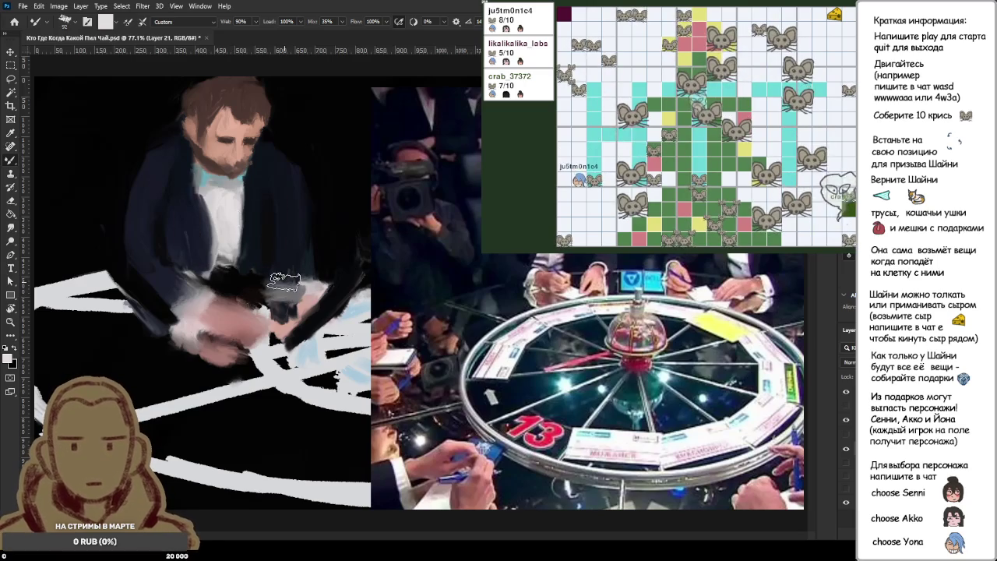
left_click_drag(269, 286, 285, 293)
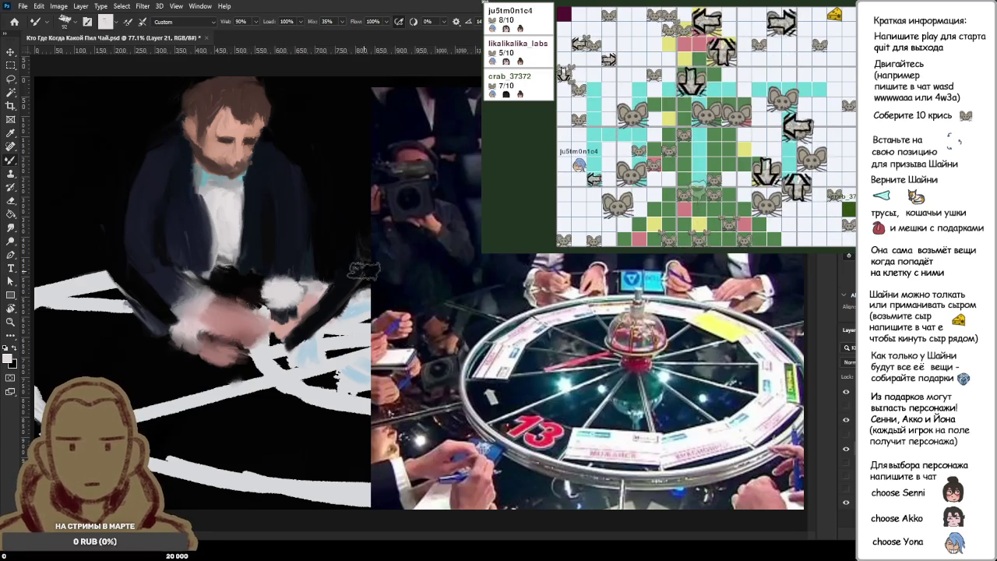
key("x")
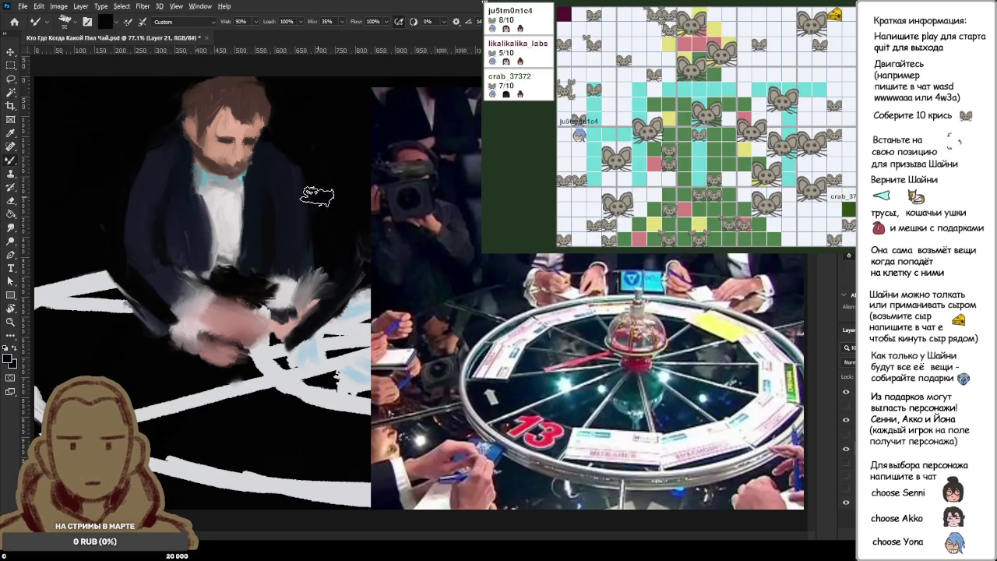
left_click(263, 161, "alt")
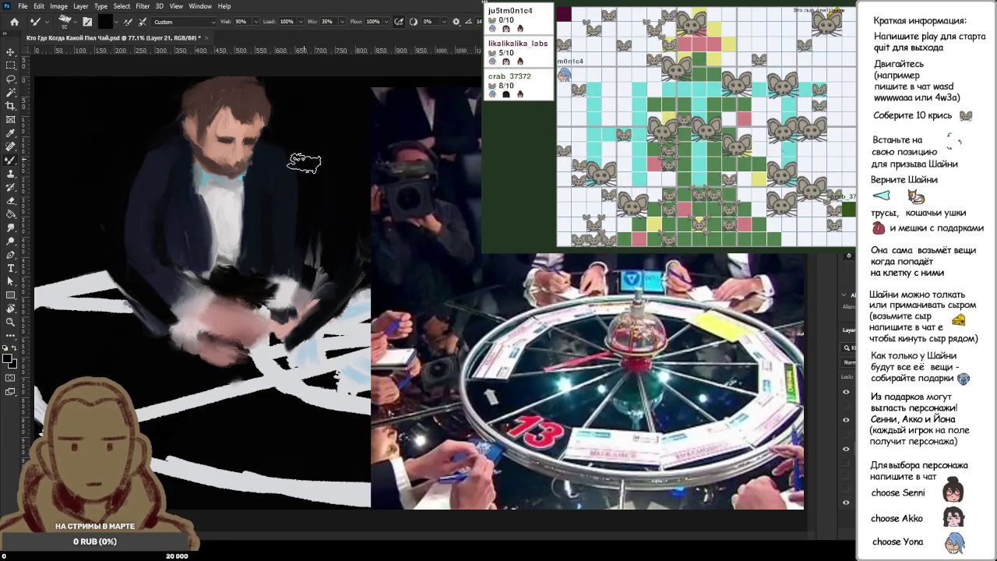
scroll(362, 194, "down", 3)
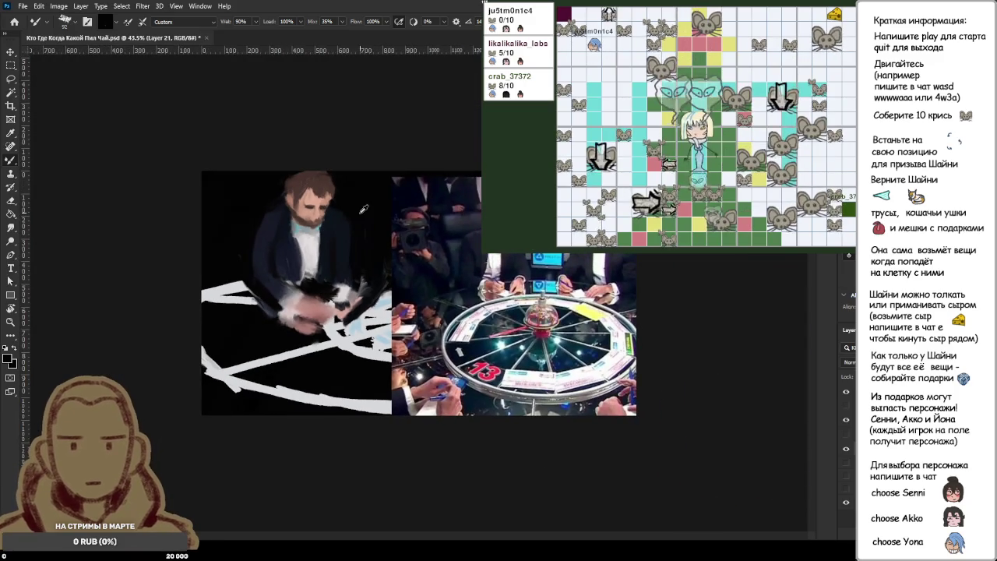
- Sample light grey and pink skin tones and paint pinkish touches on the hand
scroll(290, 251, "up", 2)
scroll(290, 251, "up", 3)
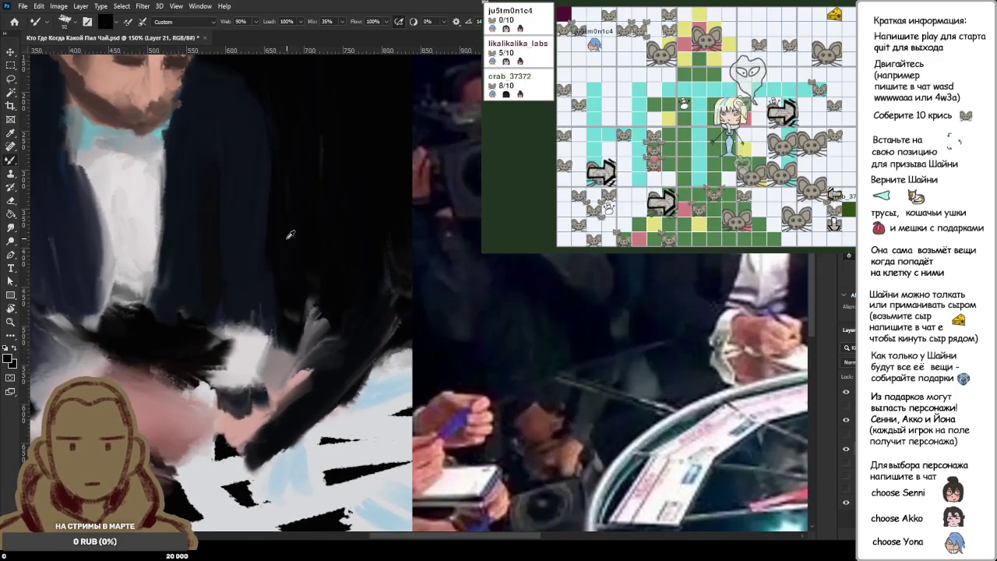
scroll(289, 239, "down", 1)
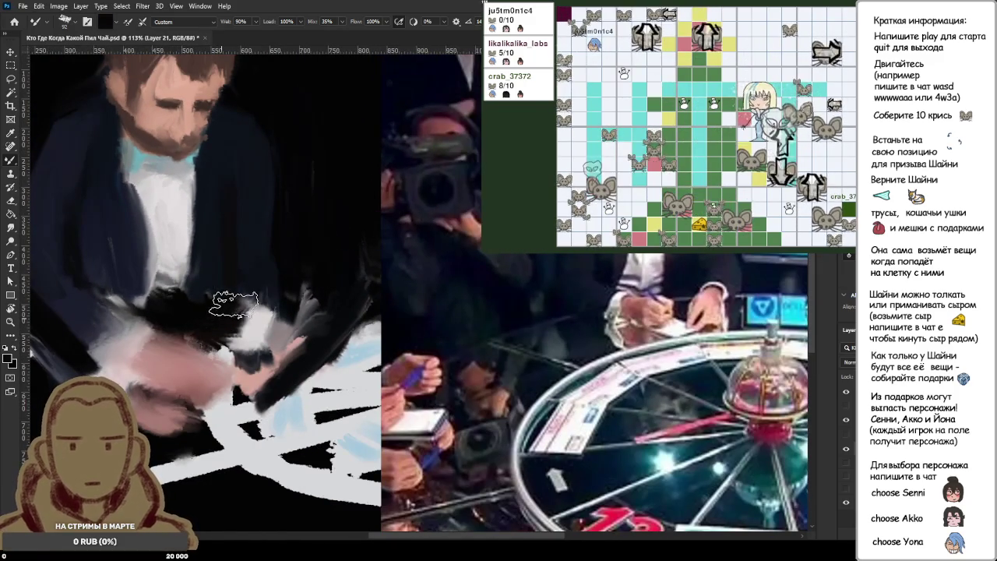
left_click(242, 323, "alt")
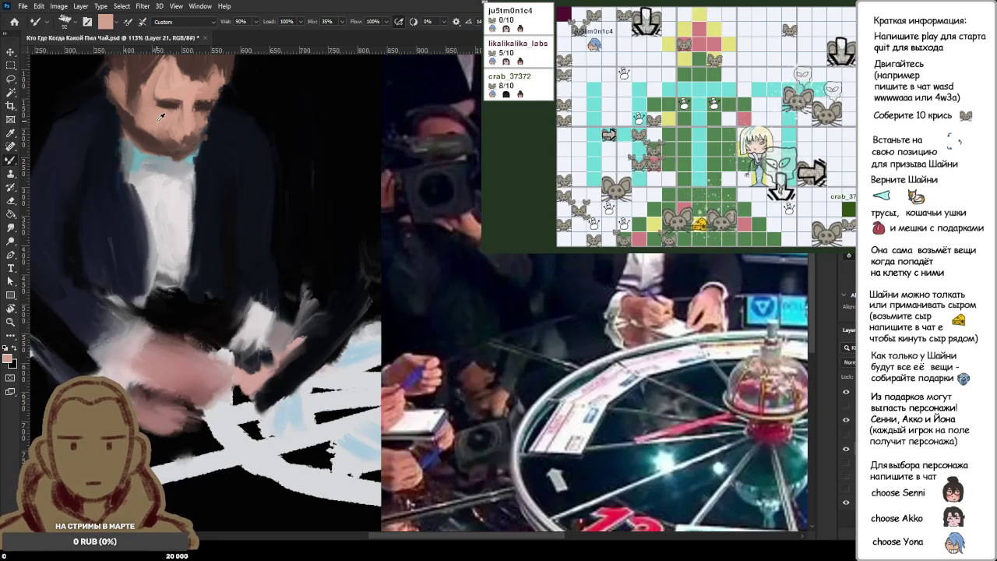
left_click_drag(245, 346, 255, 361)
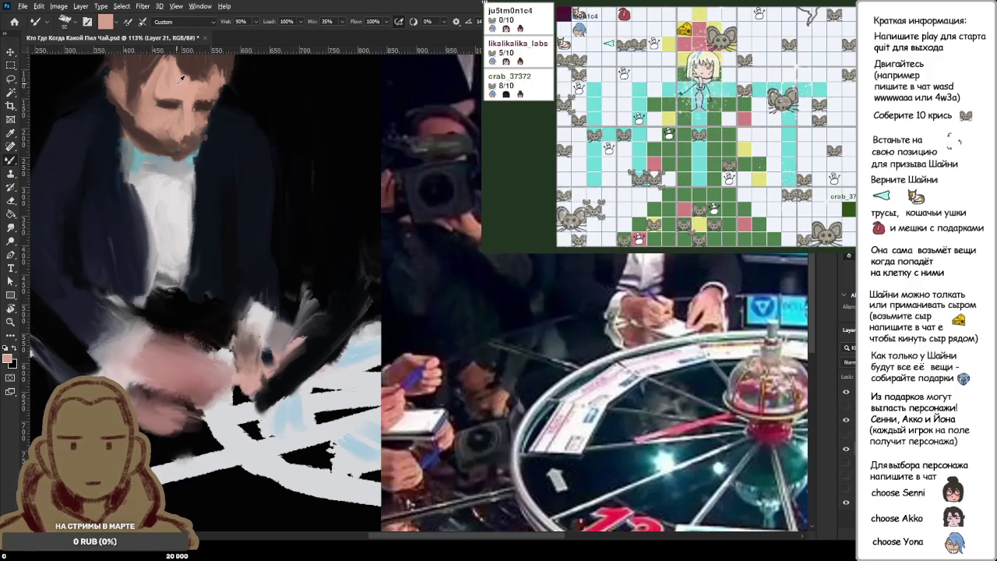
left_click(250, 364, "alt")
mouse_move(237, 323)
left_mouse_down()
mouse_move(257, 364)
mouse_move(249, 347)
left_mouse_up()
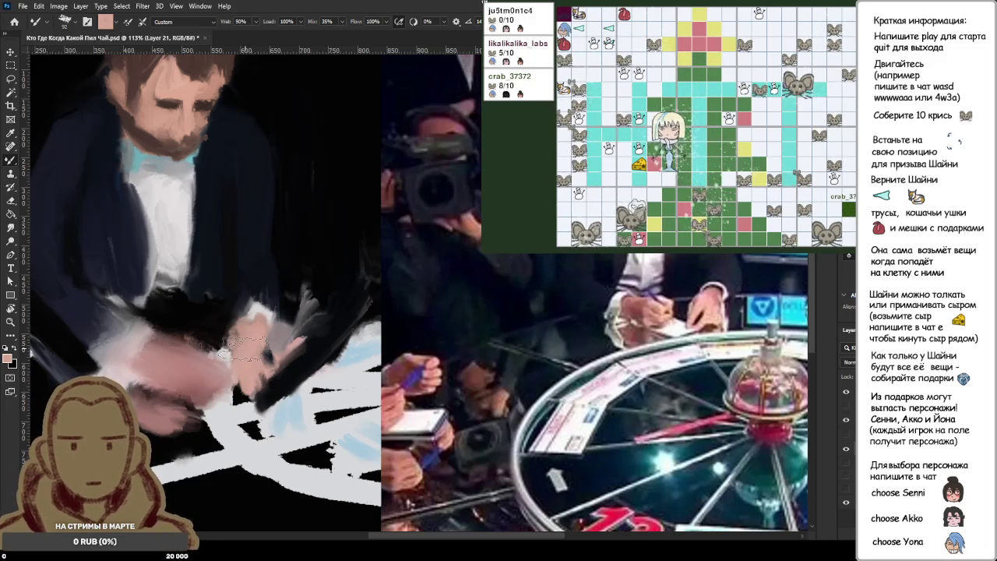
- Sample black and sweep dark strokes over the hand and along the sleeve
left_click(331, 259, "alt")
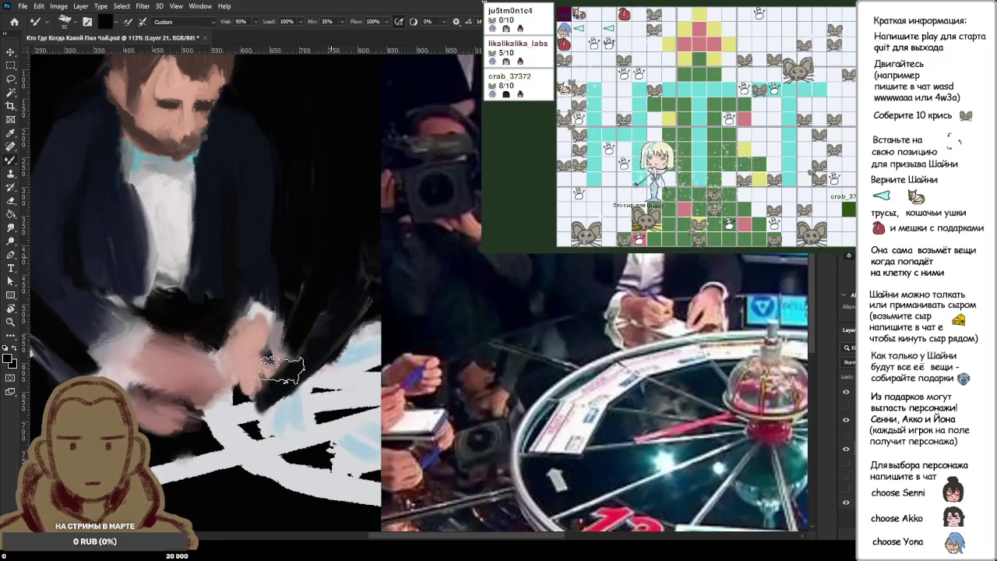
left_click_drag(308, 288, 281, 390)
mouse_move(292, 328)
left_mouse_down()
mouse_move(249, 398)
mouse_move(315, 282)
left_mouse_up()
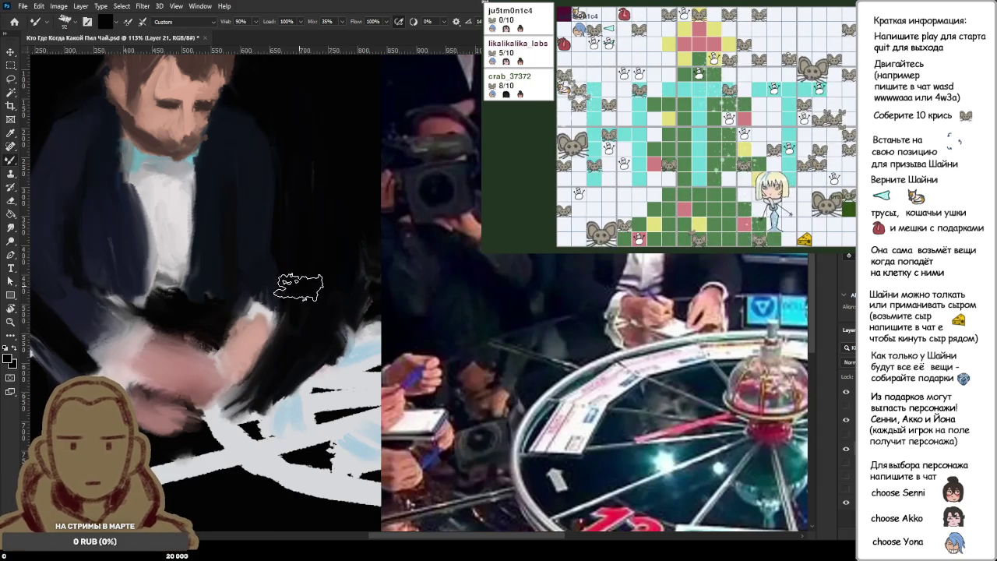
scroll(310, 323, "down", 3)
scroll(310, 323, "down", 2)
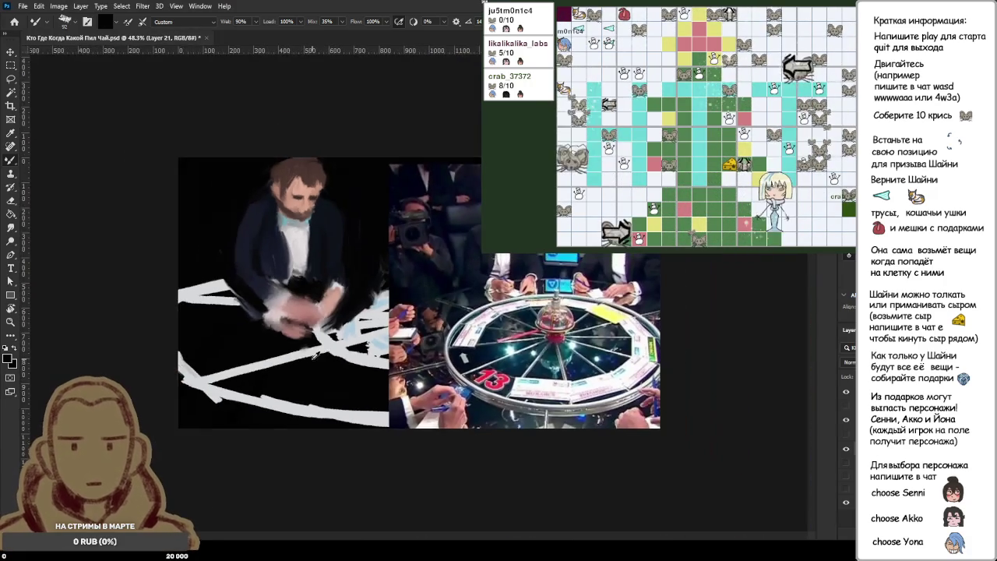
scroll(335, 303, "up", 2)
scroll(326, 292, "up", 2)
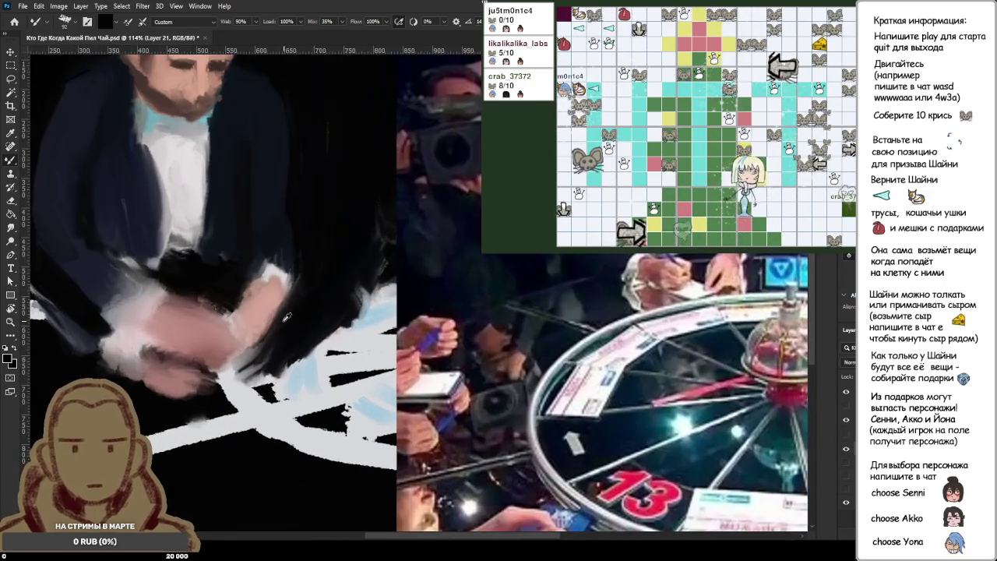
mouse_move(269, 354)
left_mouse_down()
mouse_move(233, 390)
mouse_move(249, 366)
mouse_move(274, 358)
mouse_move(233, 384)
mouse_move(303, 343)
left_mouse_up()
left_click(269, 307, "alt")
left_click(262, 306, "alt")
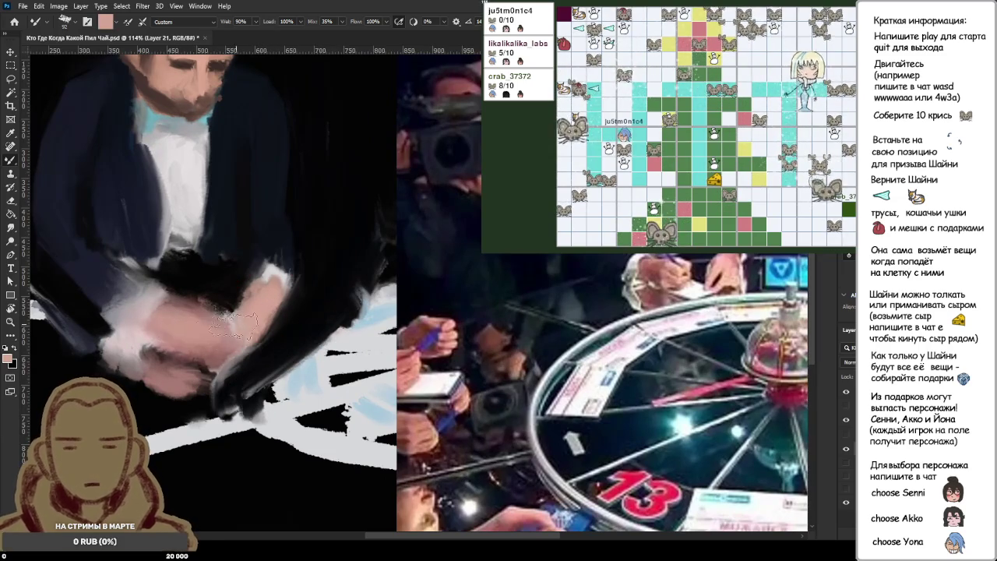
left_click_drag(201, 321, 226, 312)
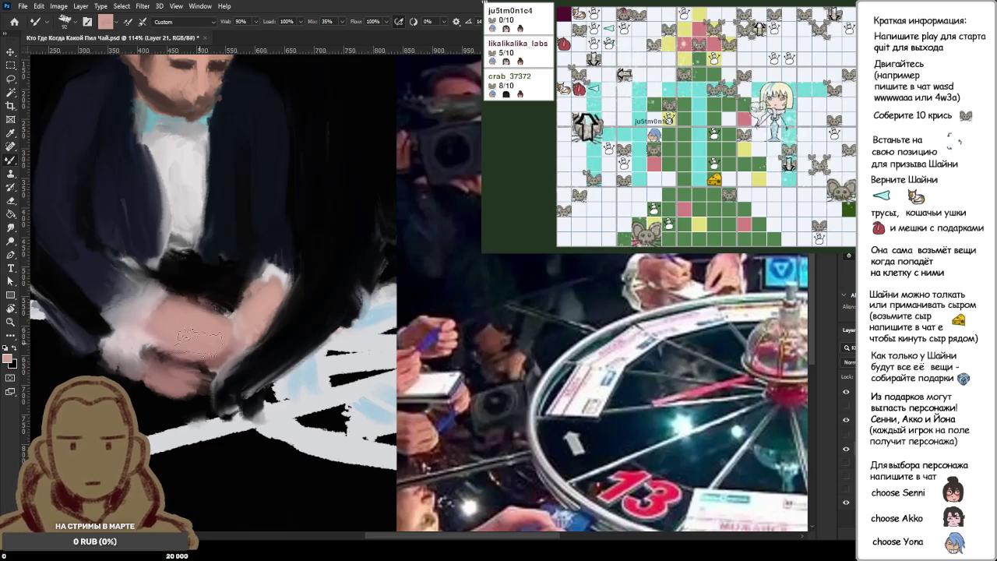
left_click_drag(201, 326, 253, 306)
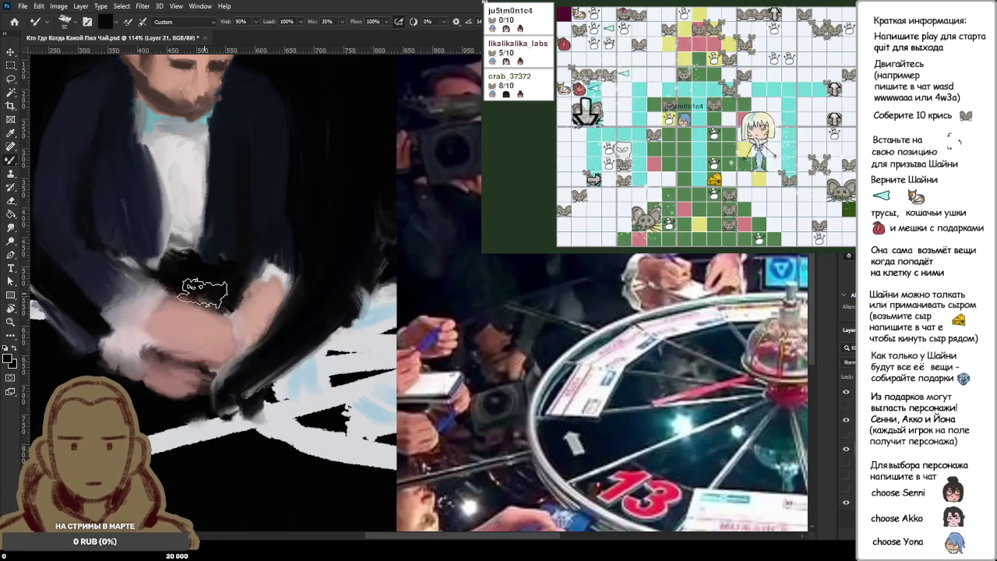
left_click(233, 292, "alt")
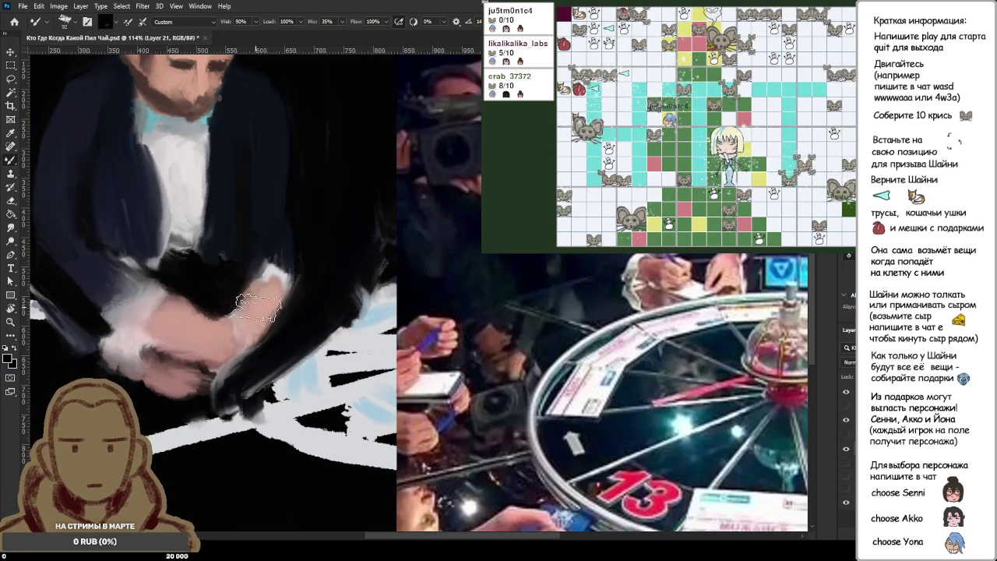
left_click(288, 277, "alt")
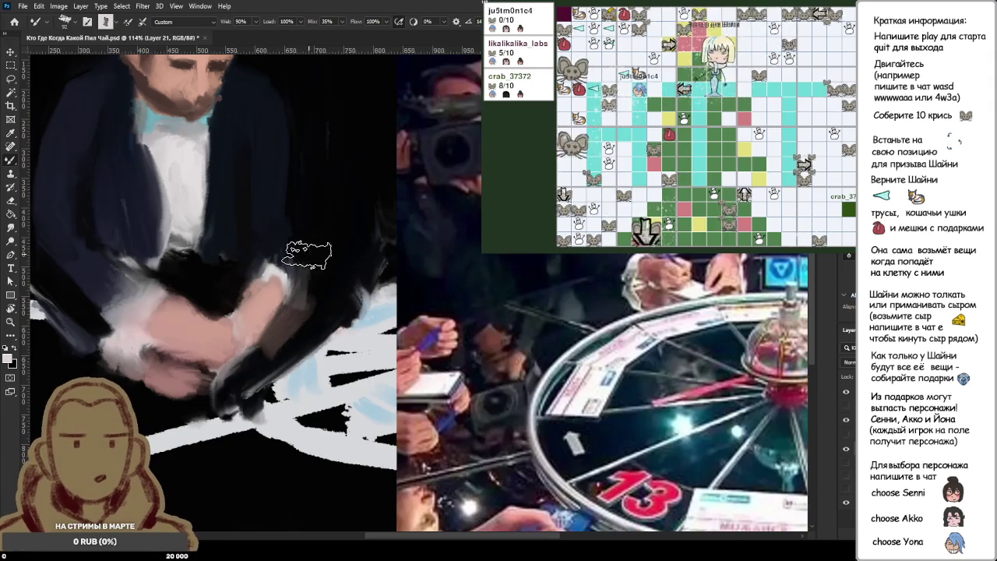
scroll(310, 261, "down", 3)
scroll(316, 294, "up", 3)
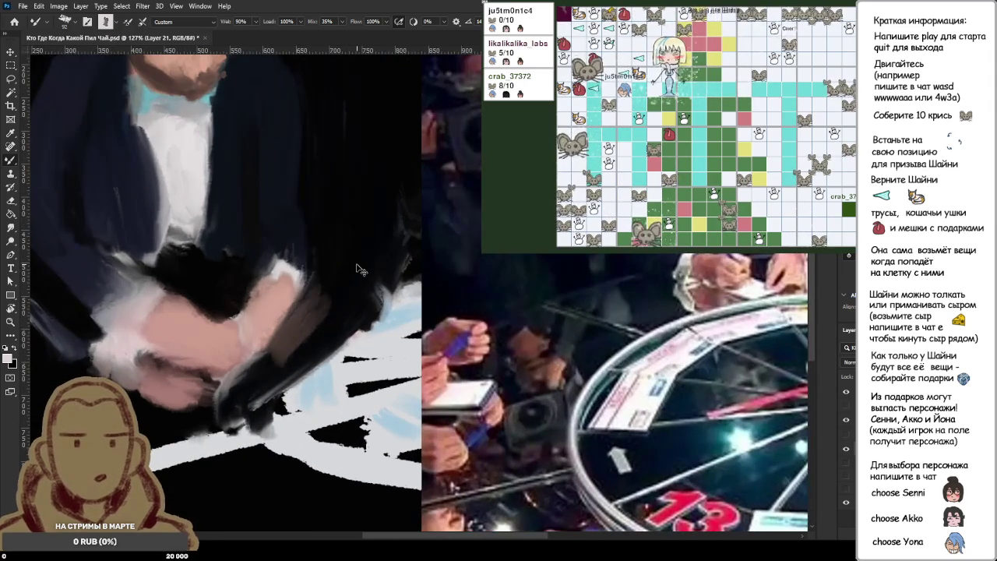
left_click(274, 298, "alt")
mouse_move(274, 297)
left_mouse_down()
mouse_move(311, 319)
mouse_move(234, 374)
mouse_move(342, 343)
mouse_move(304, 333)
mouse_move(233, 389)
mouse_move(328, 335)
mouse_move(249, 389)
left_mouse_up()
scroll(327, 334, "down", 2)
scroll(335, 331, "down", 3)
scroll(318, 327, "up", 2)
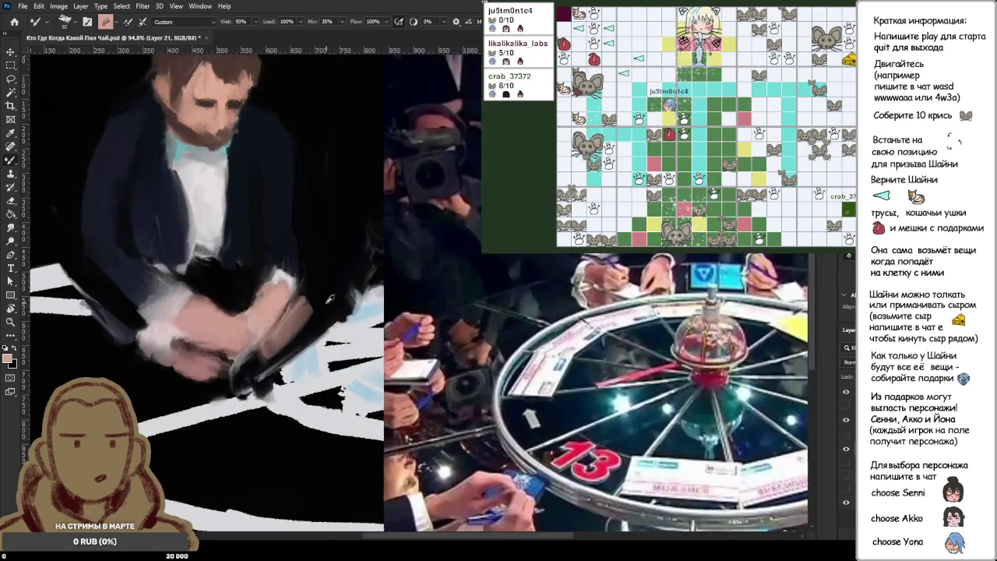
scroll(313, 340, "up", 3)
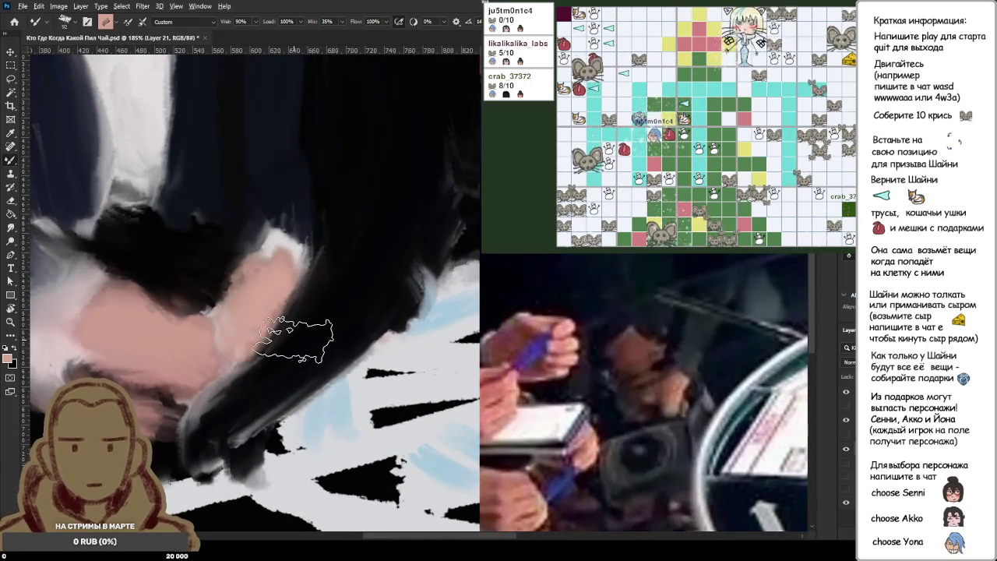
scroll(218, 353, "down", 3)
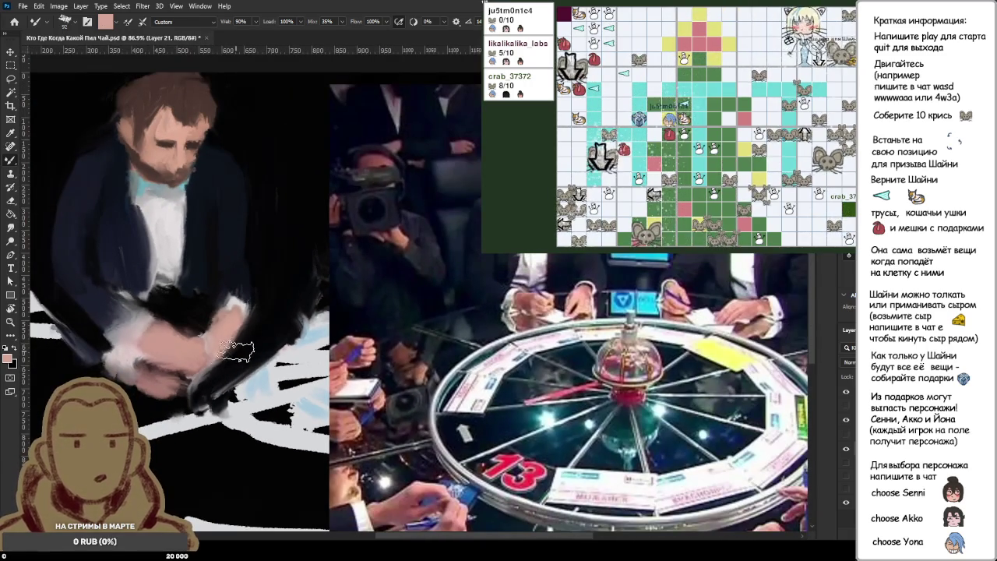
scroll(241, 356, "up", 2)
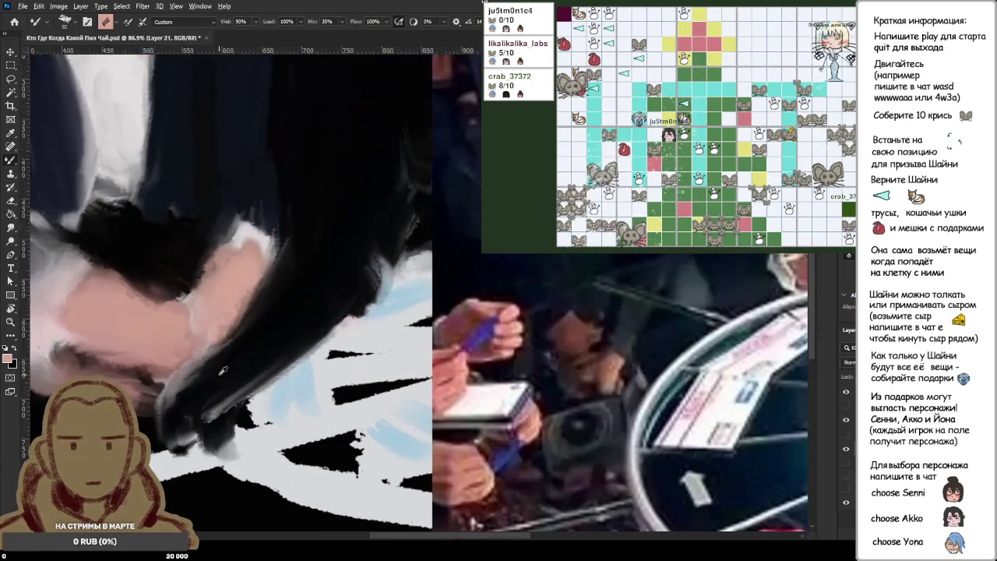
key("x")
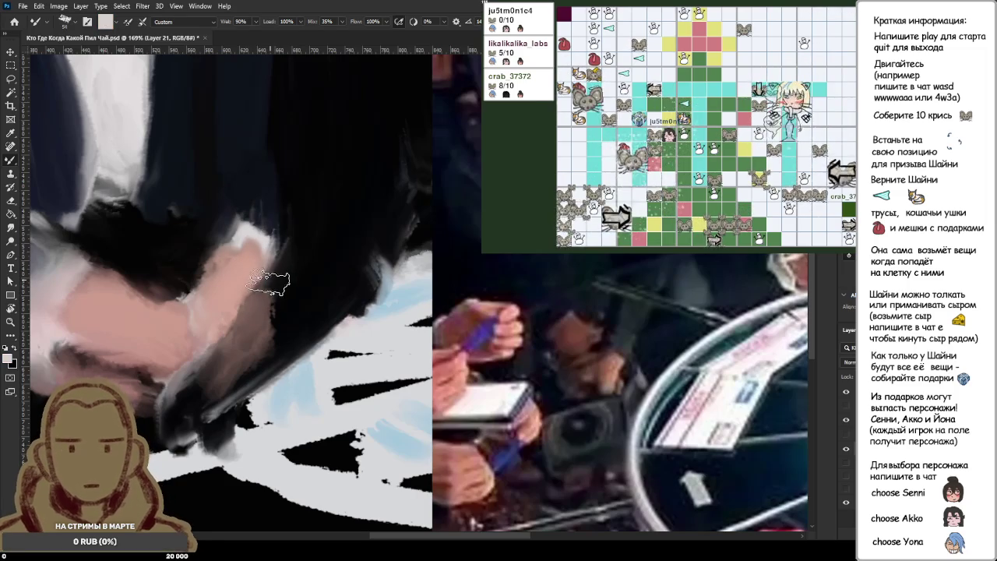
scroll(287, 313, "down", 2)
scroll(344, 327, "down", 1)
scroll(344, 326, "down", 1)
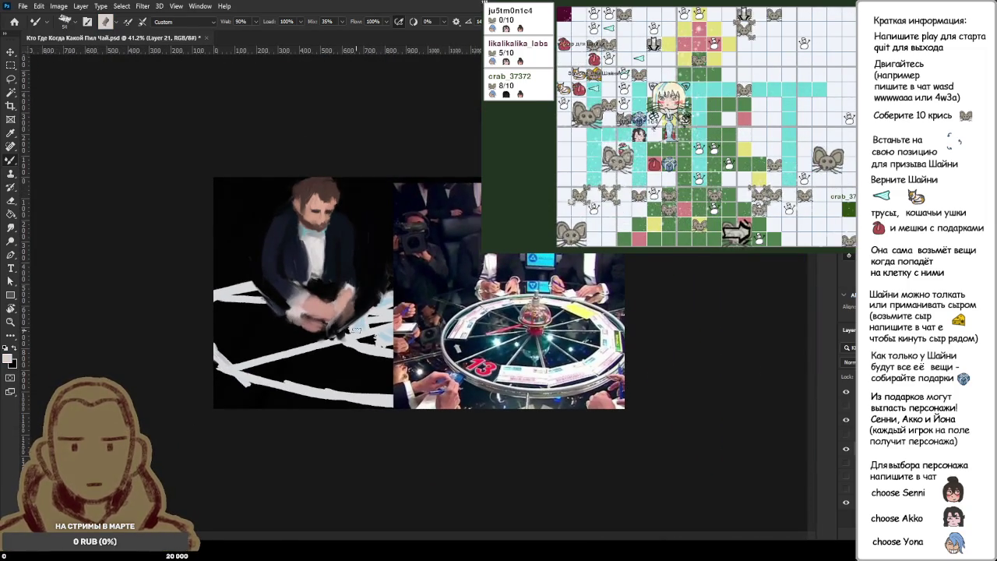
- Sample the bow tie's cyan and zoom in and out to inspect the figure
scroll(321, 284, "up", 2)
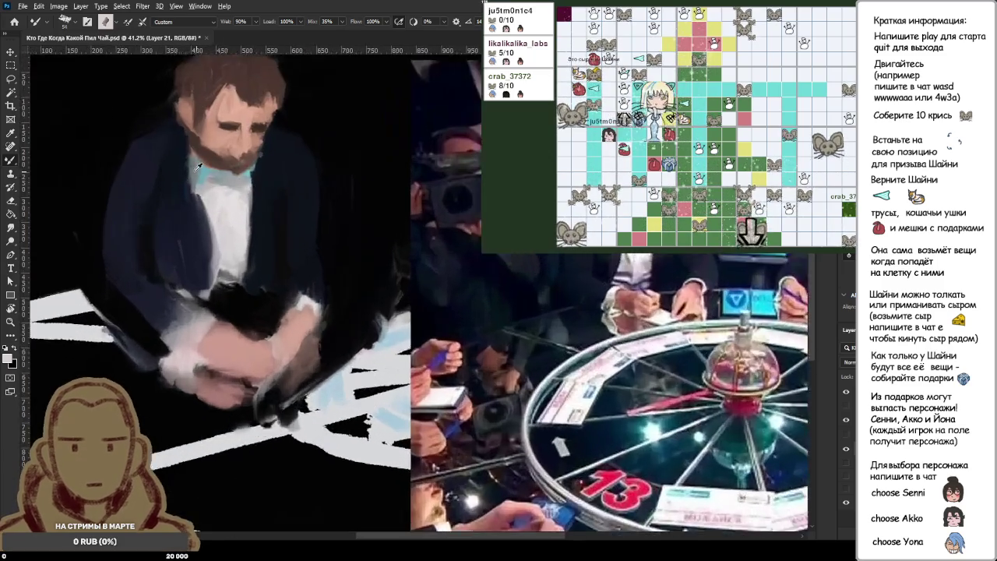
scroll(320, 284, "up", 1)
left_click(276, 185, "alt")
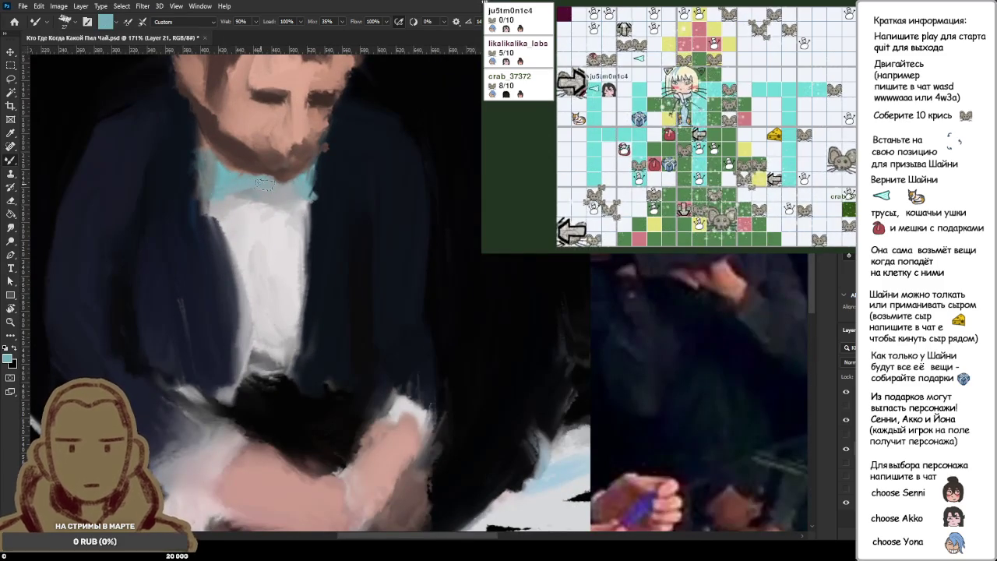
scroll(259, 184, "down", 1)
scroll(250, 193, "down", 2)
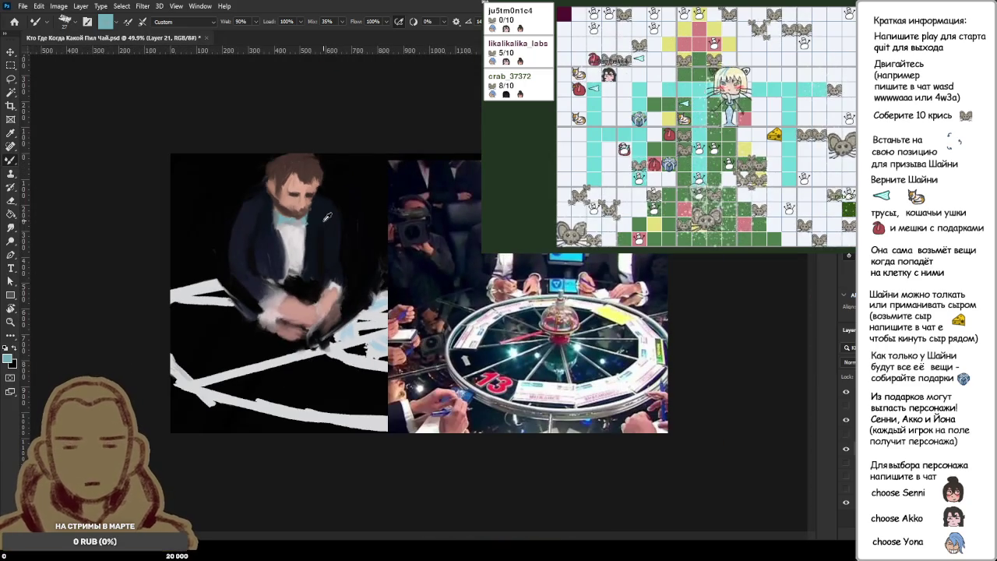
scroll(318, 212, "up", 1)
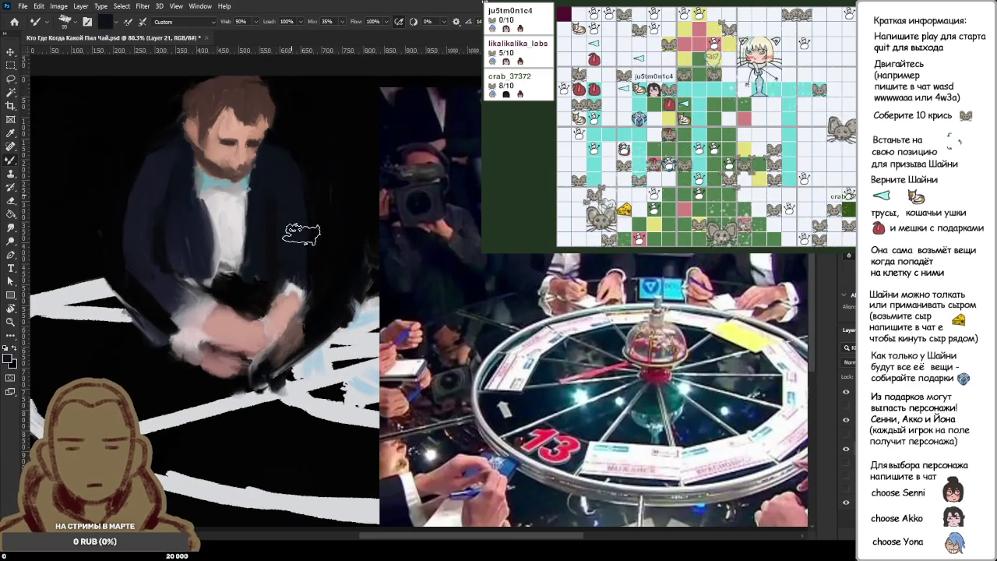
scroll(161, 225, "up", 2)
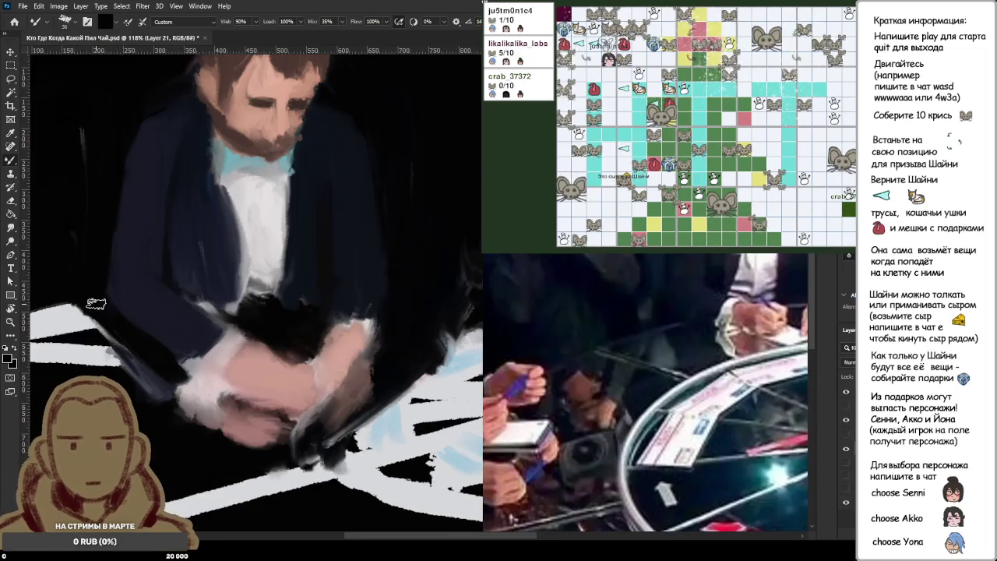
scroll(177, 145, "up", 2)
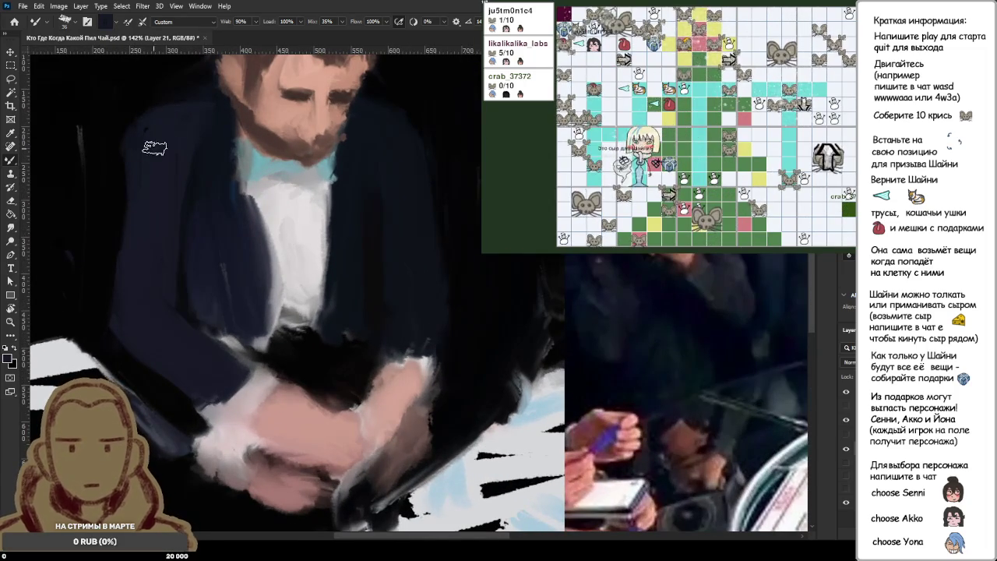
scroll(138, 164, "down", 2)
scroll(152, 180, "down", 2)
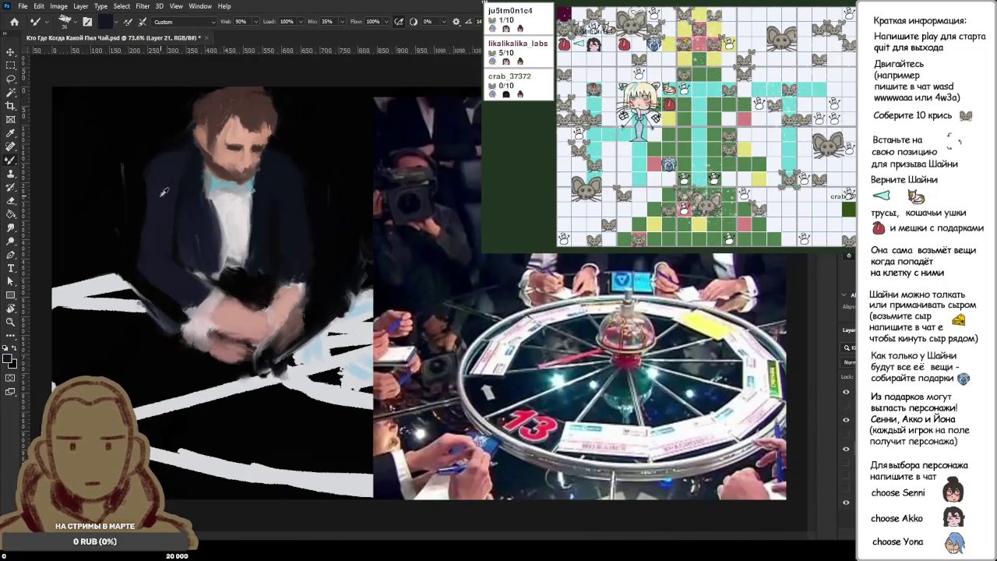
scroll(163, 192, "up", 2)
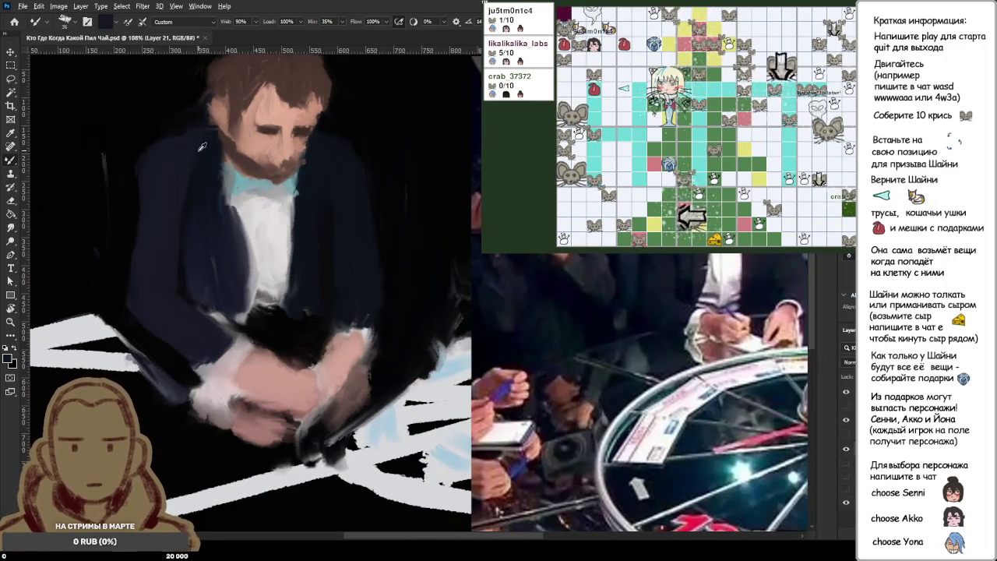
scroll(238, 273, "down", 2)
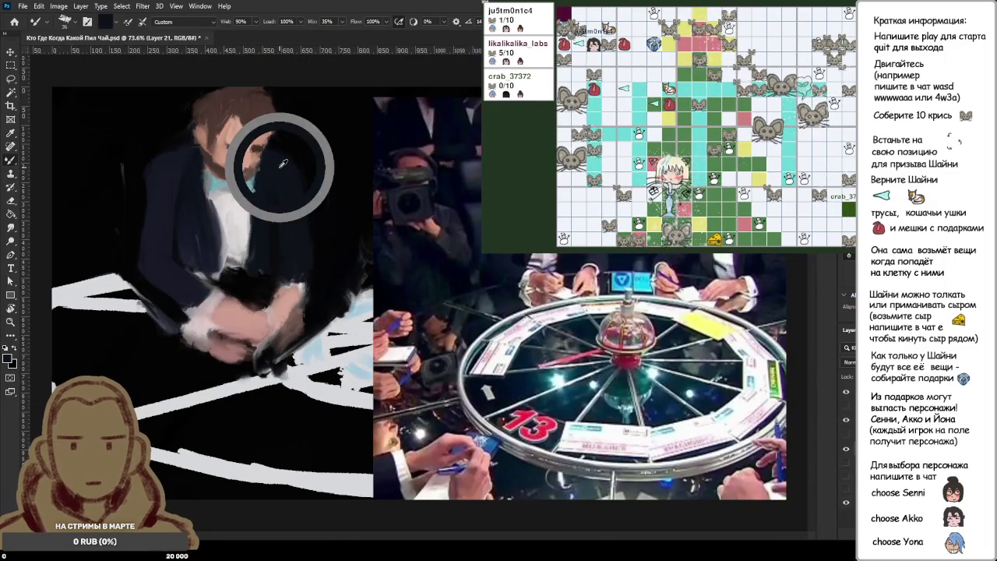
scroll(283, 170, "up", 3)
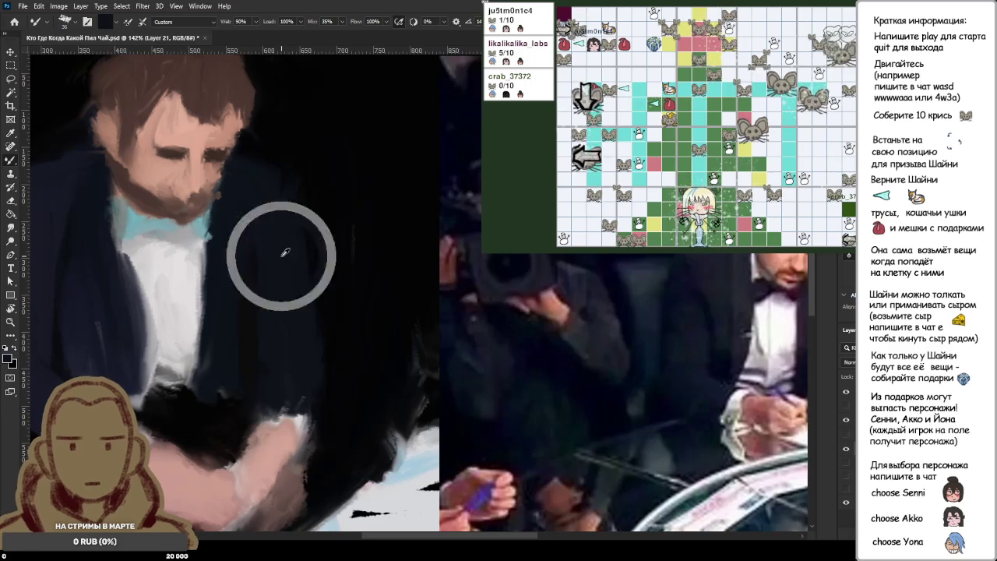
- Use the L shortcut and zoom the view out and back in to review the portrait
key("l")
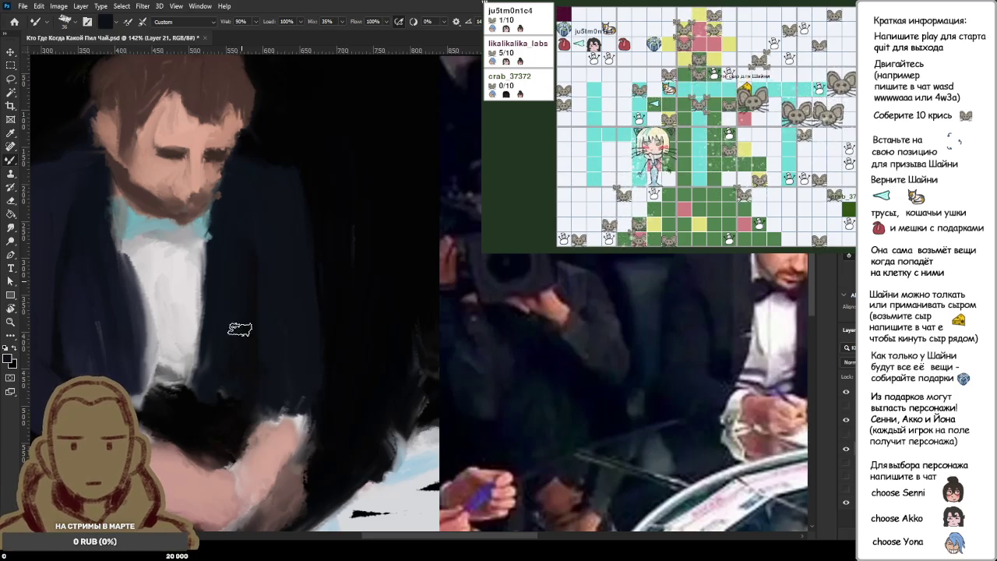
scroll(242, 314, "down", 3)
scroll(244, 315, "down", 1)
scroll(246, 318, "down", 2)
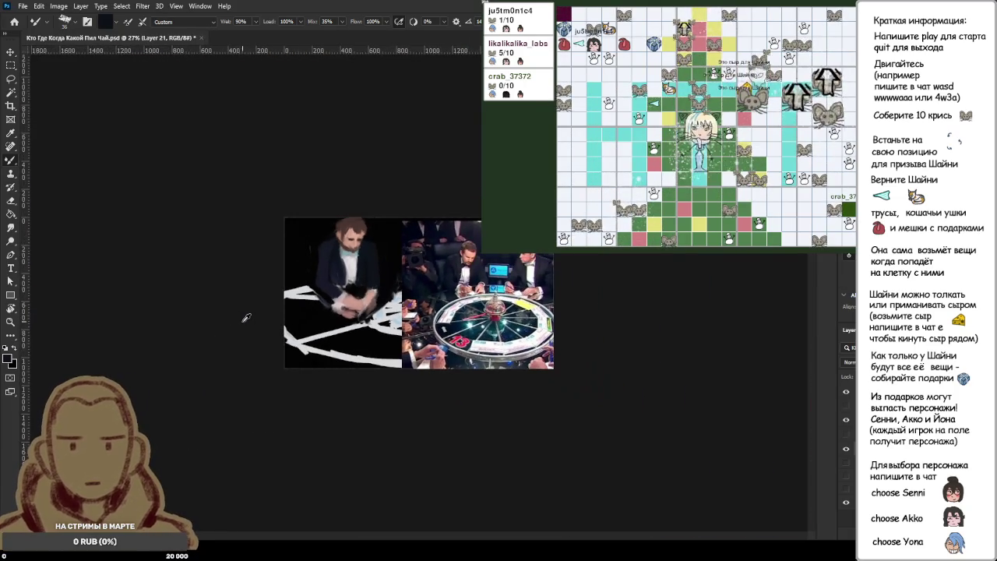
scroll(246, 318, "down", 1)
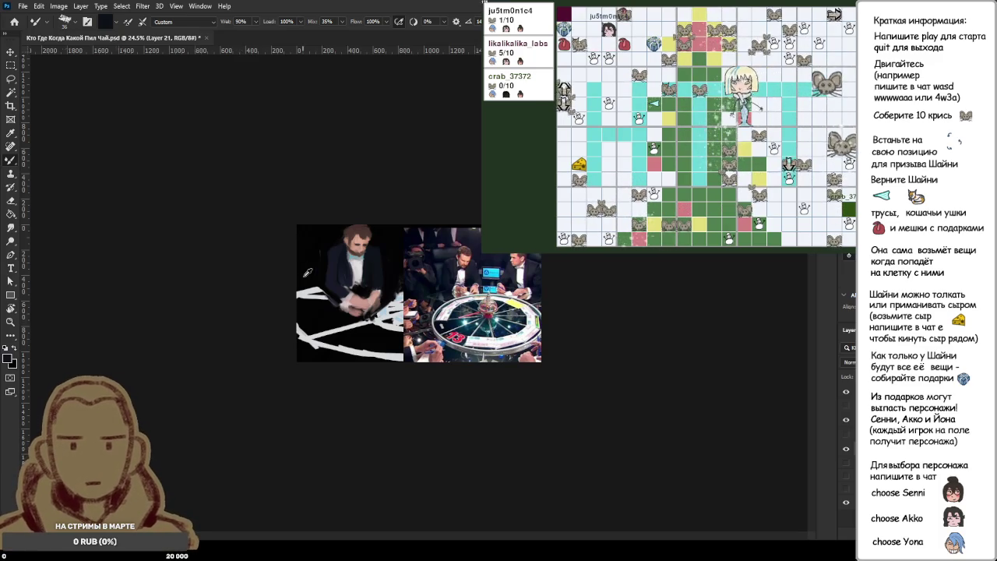
scroll(294, 285, "up", 2)
scroll(257, 265, "up", 2)
scroll(218, 241, "down", 1)
scroll(175, 214, "up", 1)
scroll(175, 214, "up", 3)
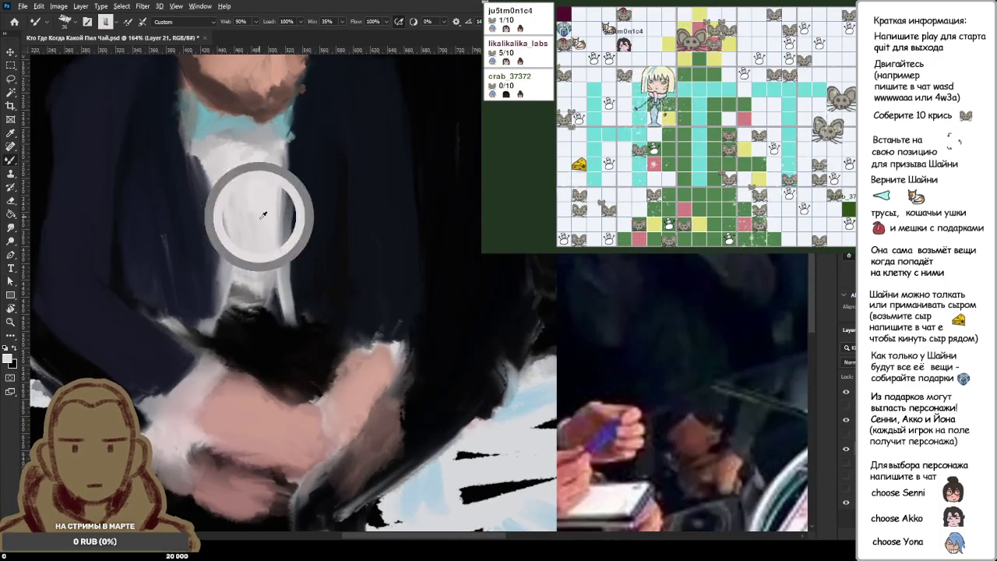
- Load a light colour and brighten both sides of the shirt front with vertical strokes
left_click(263, 211, "alt")
left_click_drag(277, 234, 289, 319)
left_click_drag(273, 175, 289, 312)
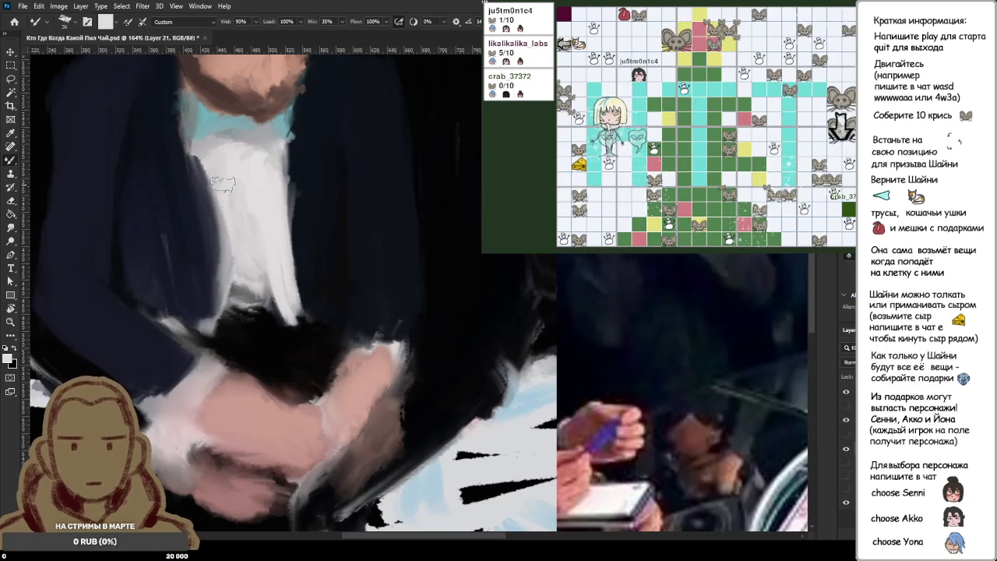
left_click_drag(225, 188, 193, 316)
left_click_drag(212, 172, 201, 308)
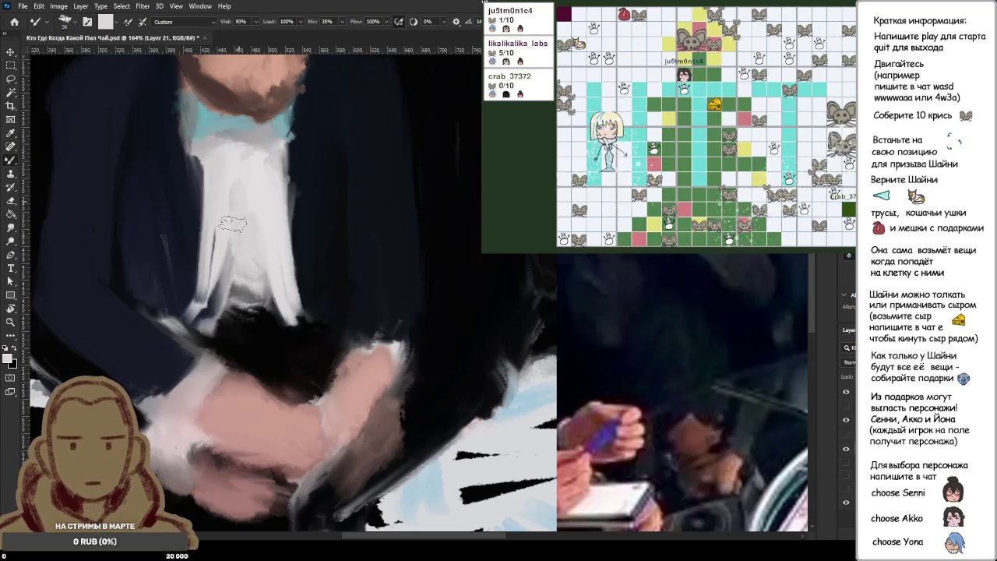
- Sample the dark colour at the jacket's left edge
scroll(236, 208, "down", 2)
scroll(150, 172, "down", 2)
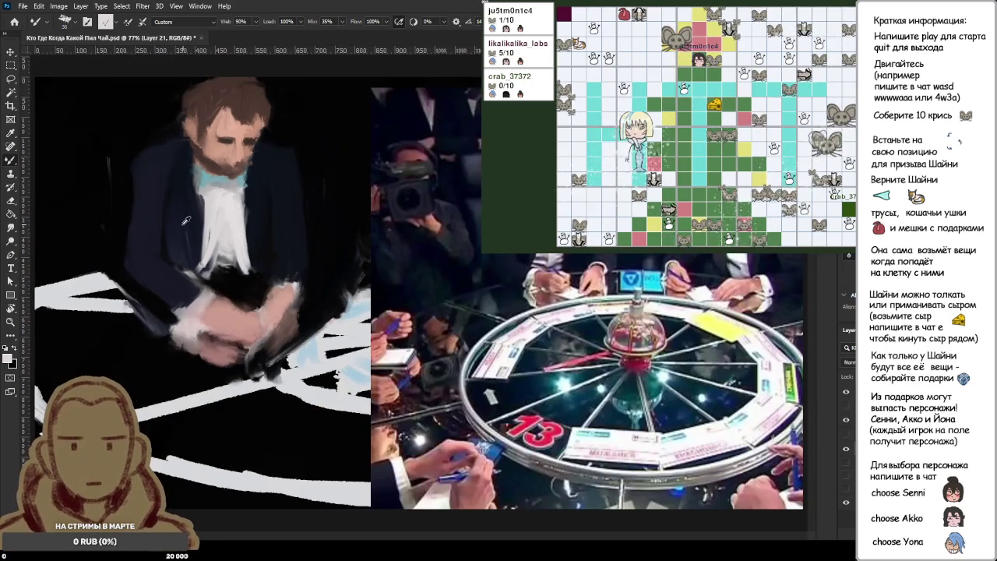
left_click(153, 176, "alt")
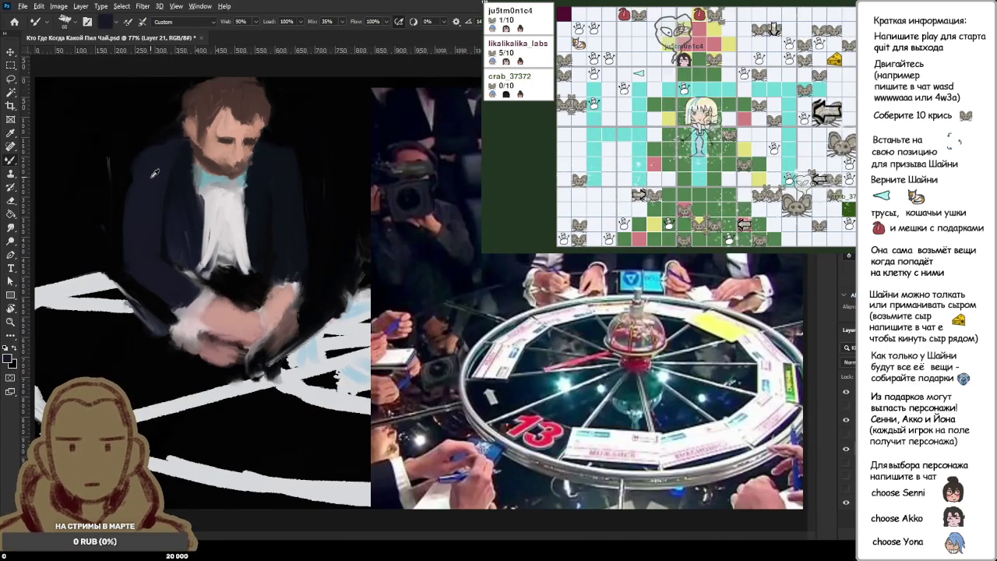
left_click(153, 171, "alt")
left_click(153, 165, "alt")
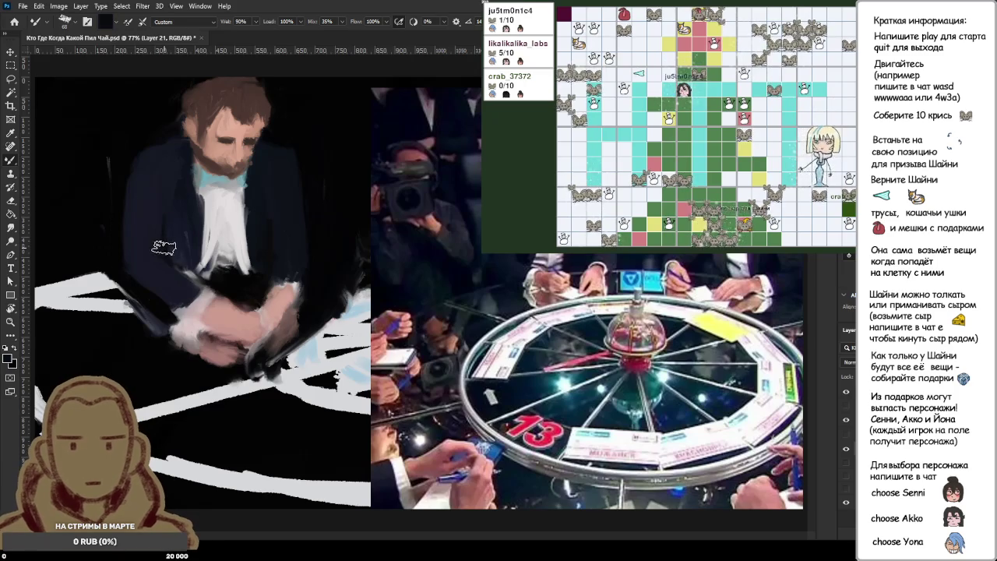
scroll(218, 148, "down", 3)
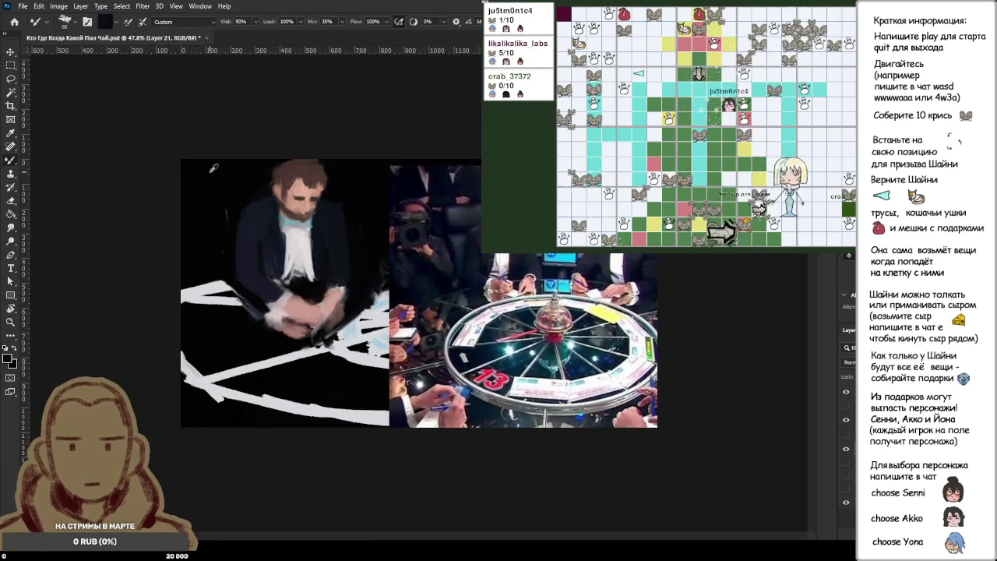
- Repaint the shirt front in white with the Mixer Brush, smoothing it down to its lower edge
scroll(220, 203, "up", 3)
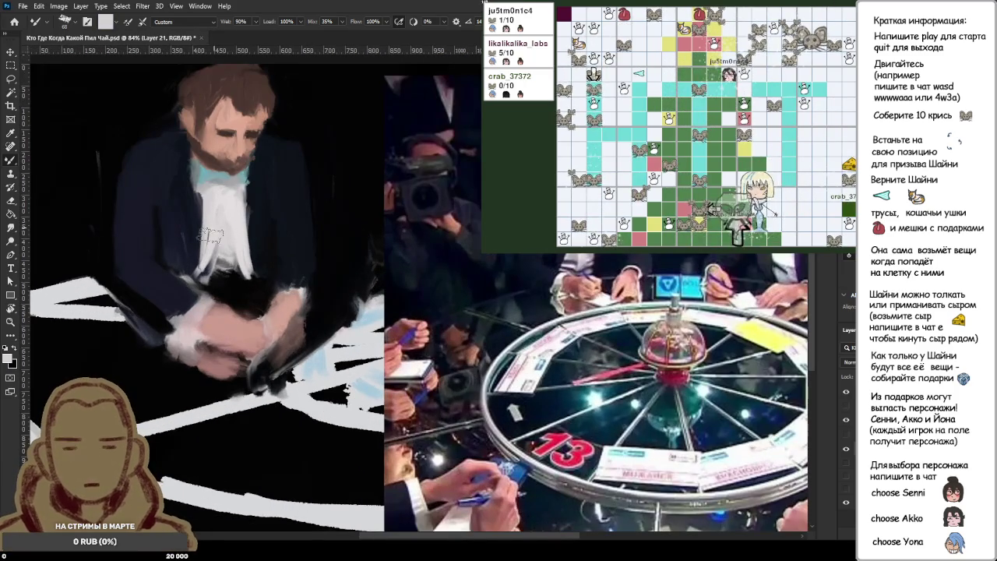
key("x")
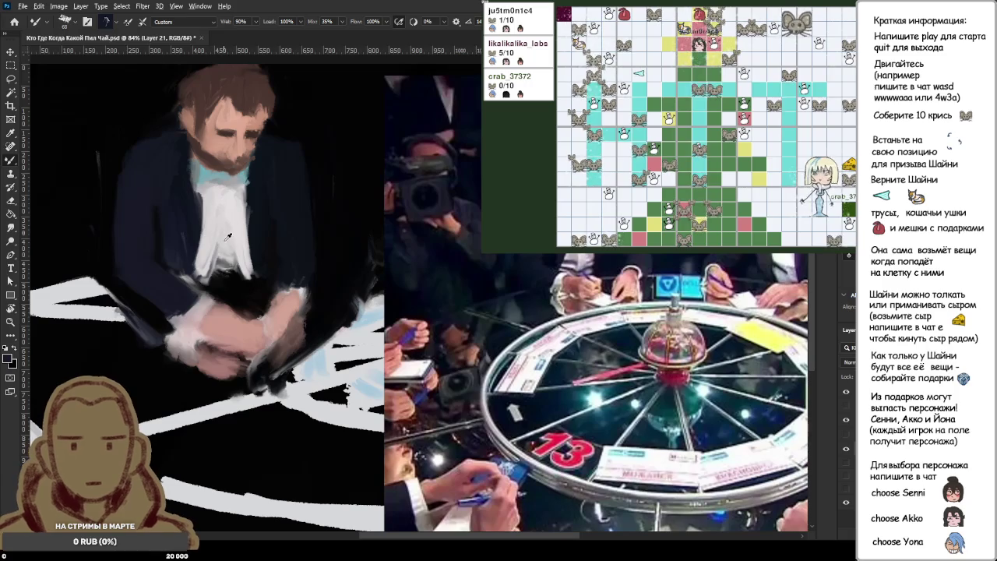
key("x")
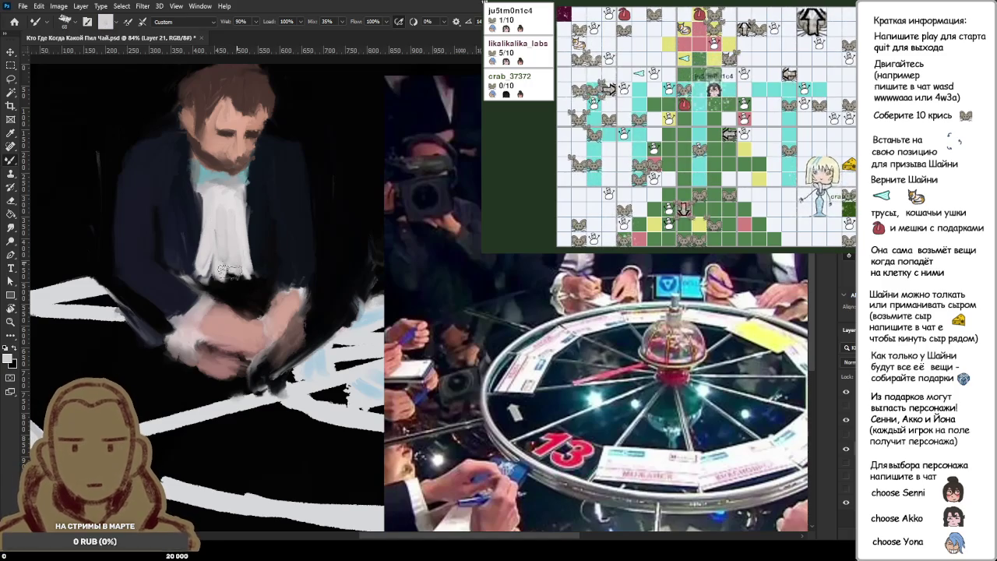
key("x")
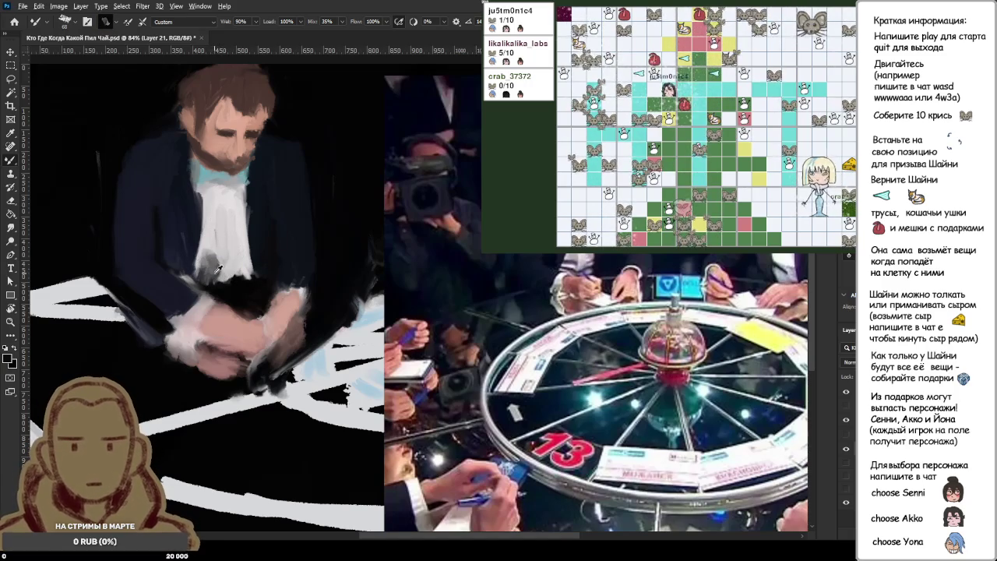
key("x")
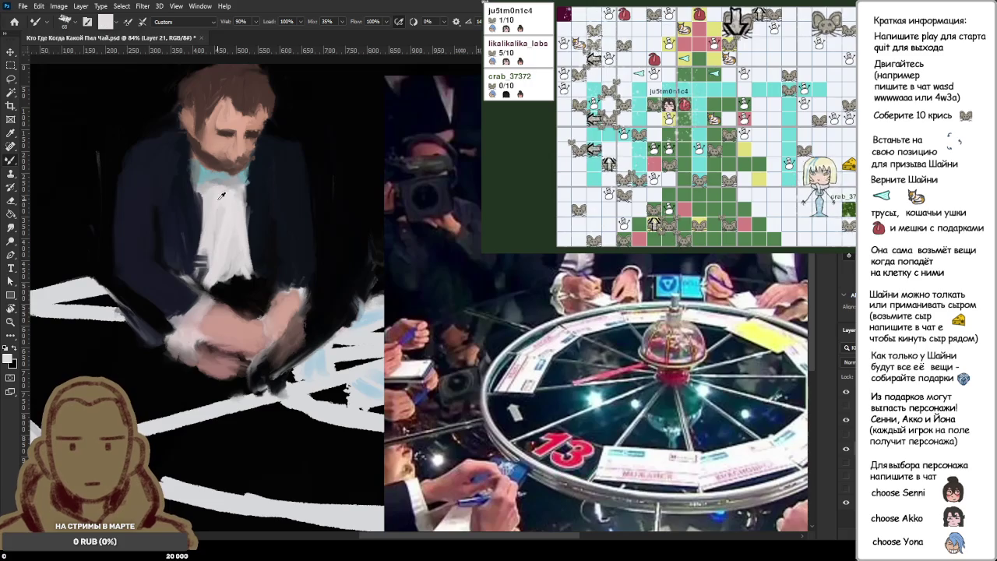
left_click_drag(218, 211, 208, 273)
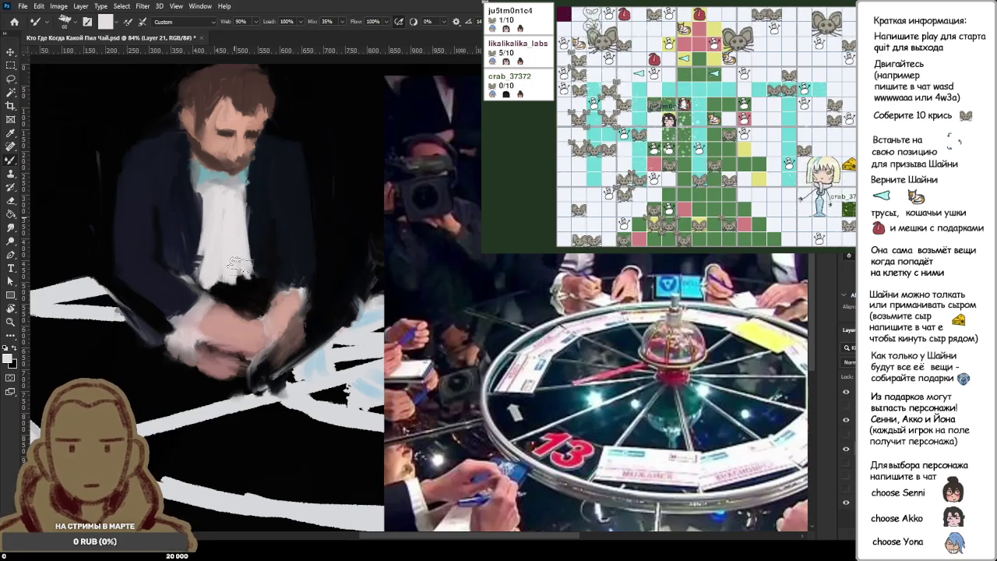
- Switch back to the dark paint colour and enlarge the brush to size 90
key("x")
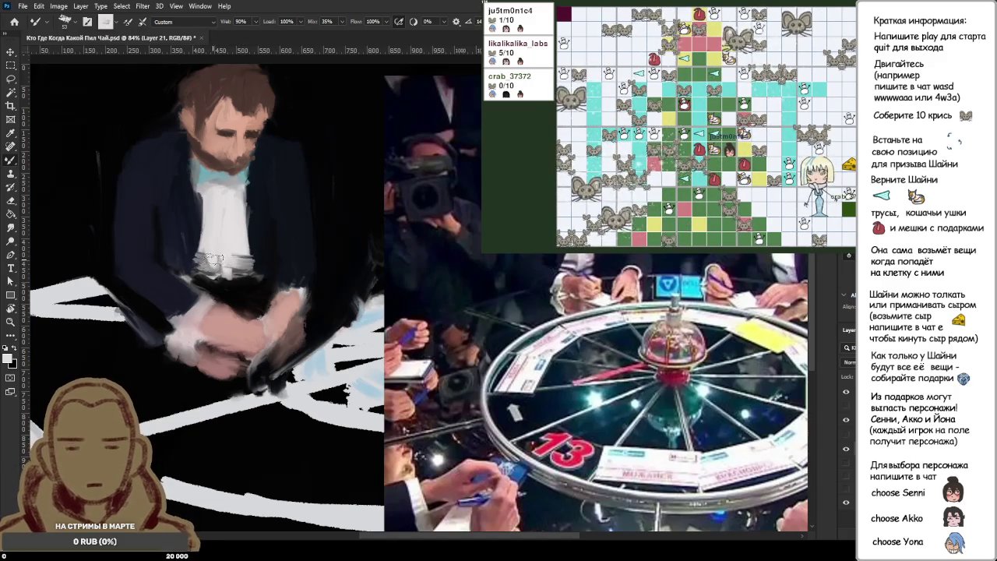
left_click(194, 241, "alt")
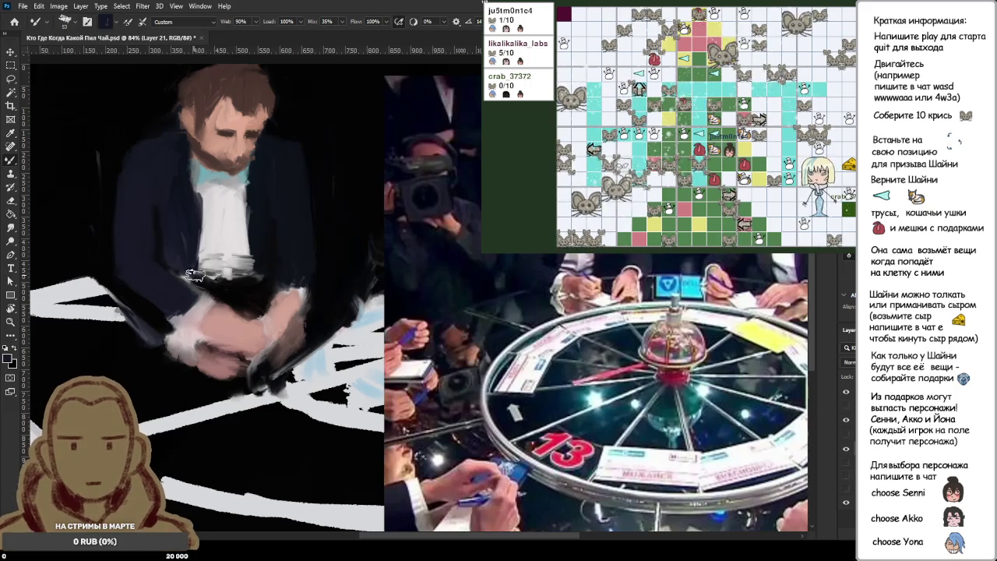
scroll(190, 273, "down", 5)
scroll(306, 240, "down", 3)
scroll(256, 251, "up", 4)
scroll(243, 275, "up", 5)
key("bracketright")
key("bracketright")
key("bracketright")
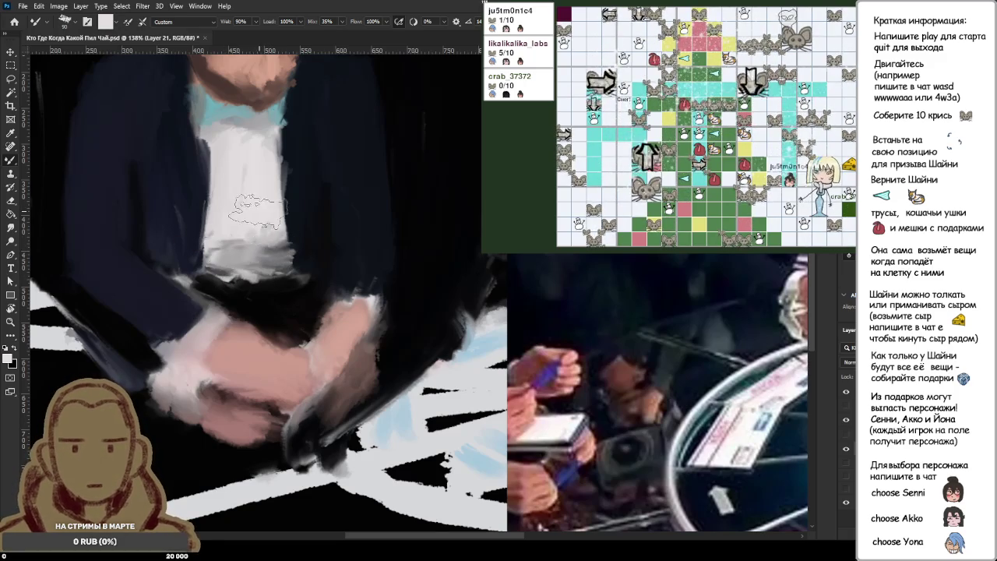
- Zoom in on the chest and shrink the brush to about half its size
scroll(262, 210, "down", 3)
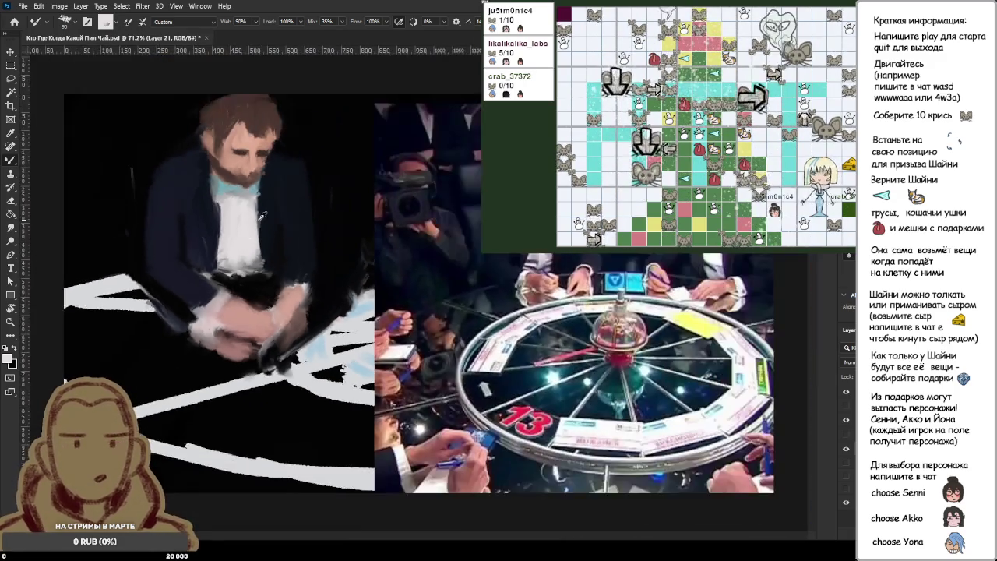
scroll(262, 216, "down", 2)
scroll(261, 218, "down", 2)
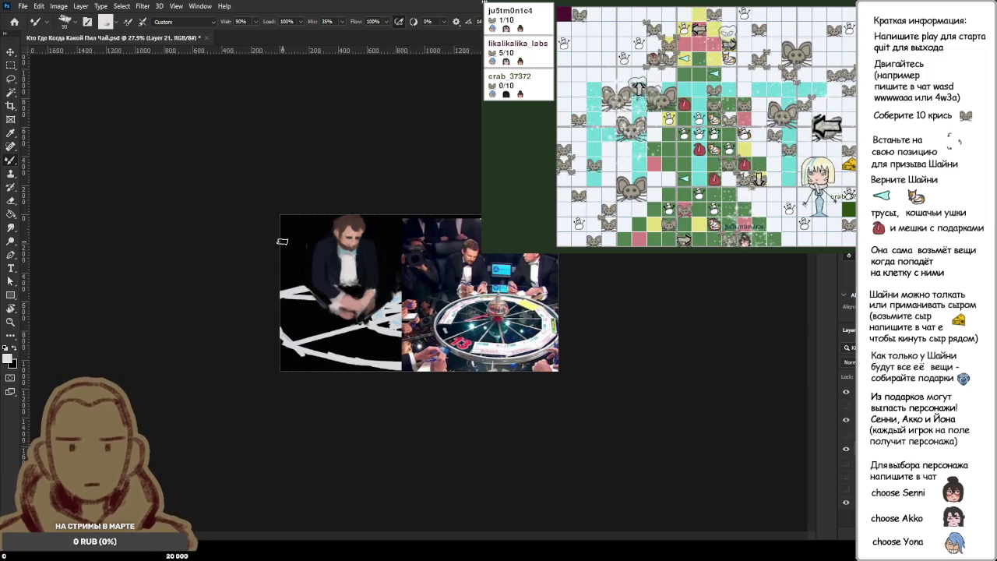
scroll(336, 267, "up", 2)
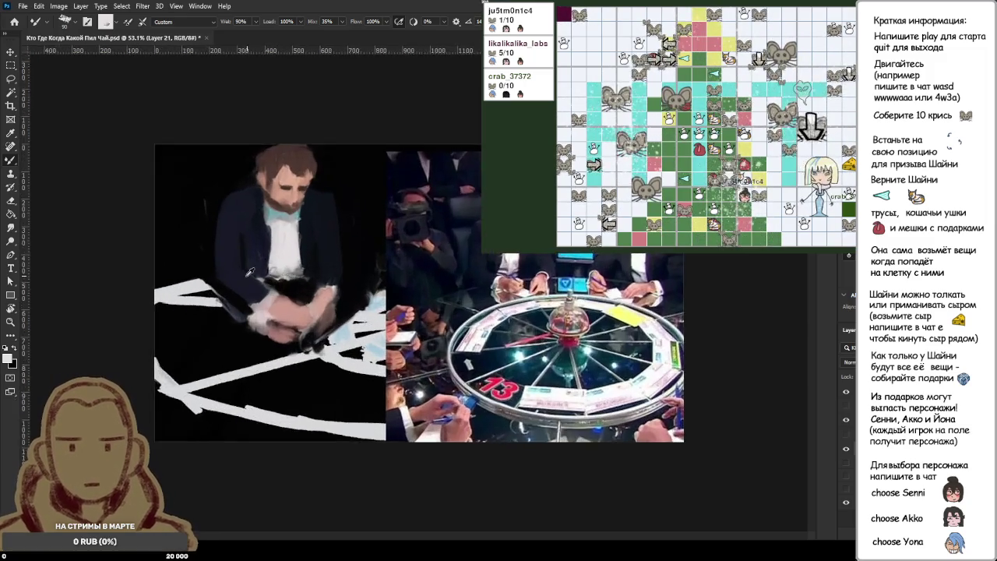
scroll(336, 267, "up", 2)
scroll(336, 267, "up", 2)
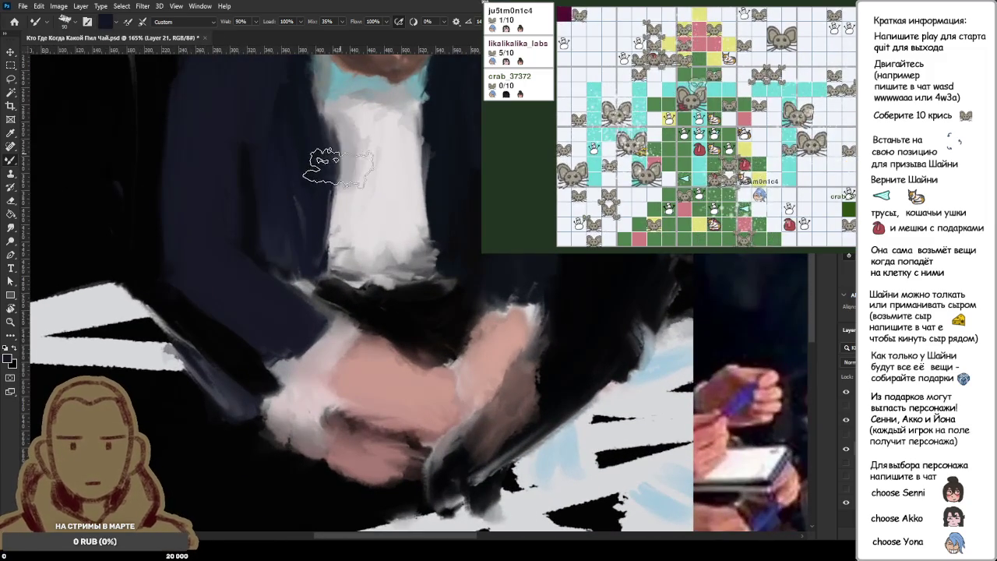
key("bracketleft")
key("bracketleft")
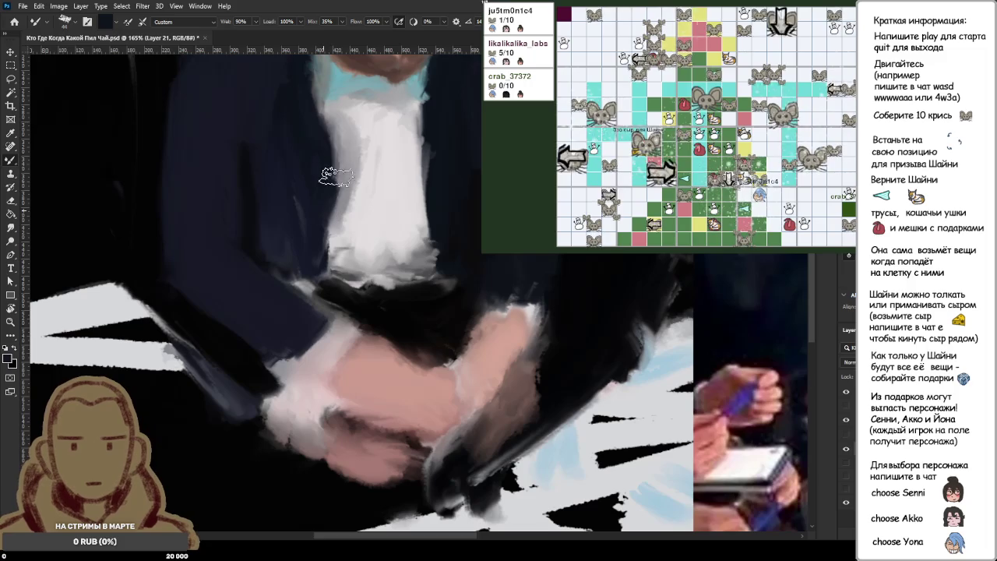
- Stroke white up the shirt's left edge toward the bow tie, then return to dark paint
key("x")
left_click_drag(348, 179, 343, 102)
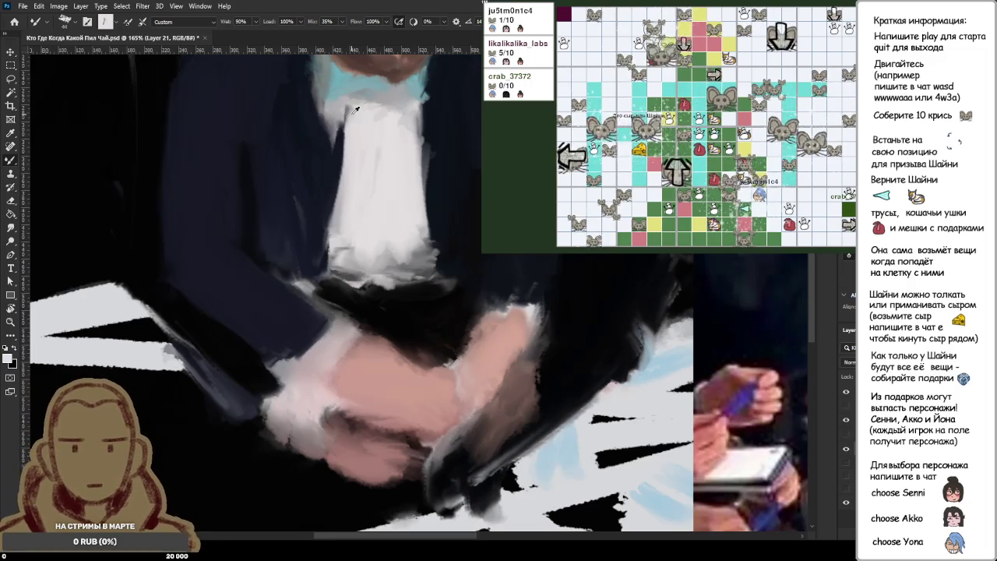
key("x")
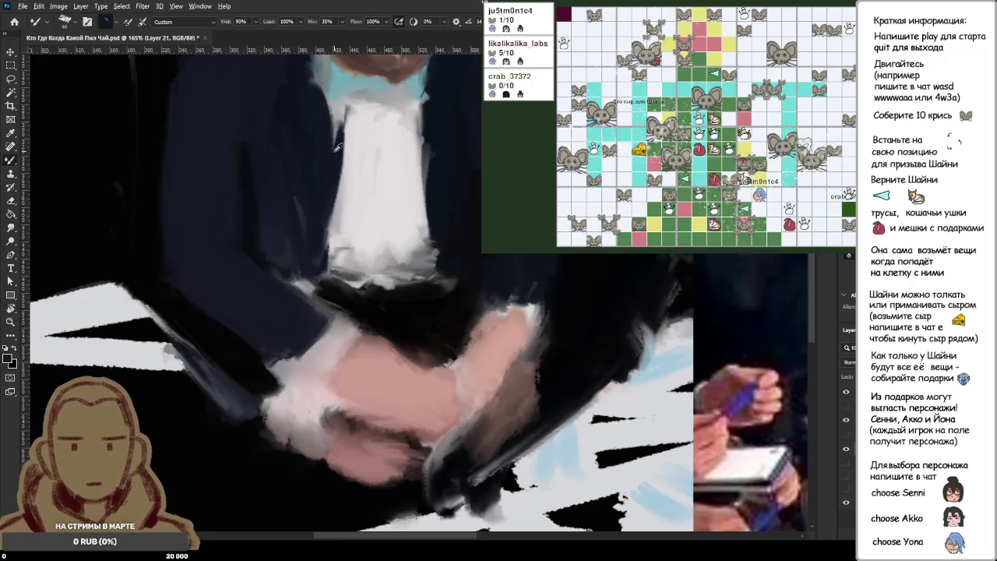
scroll(308, 97, "up", 2)
scroll(307, 140, "up", 1)
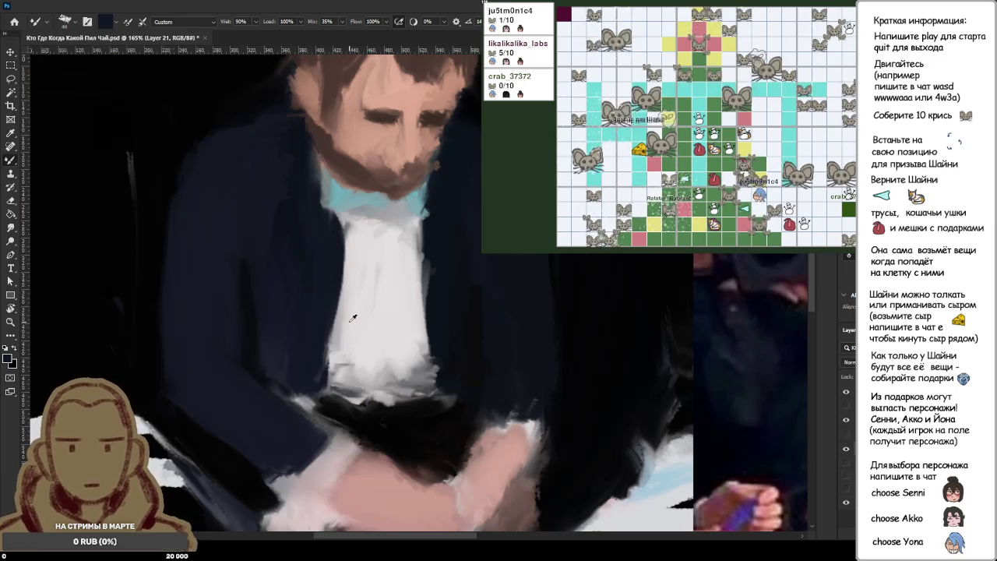
scroll(309, 363, "down", 3)
scroll(353, 314, "down", 2)
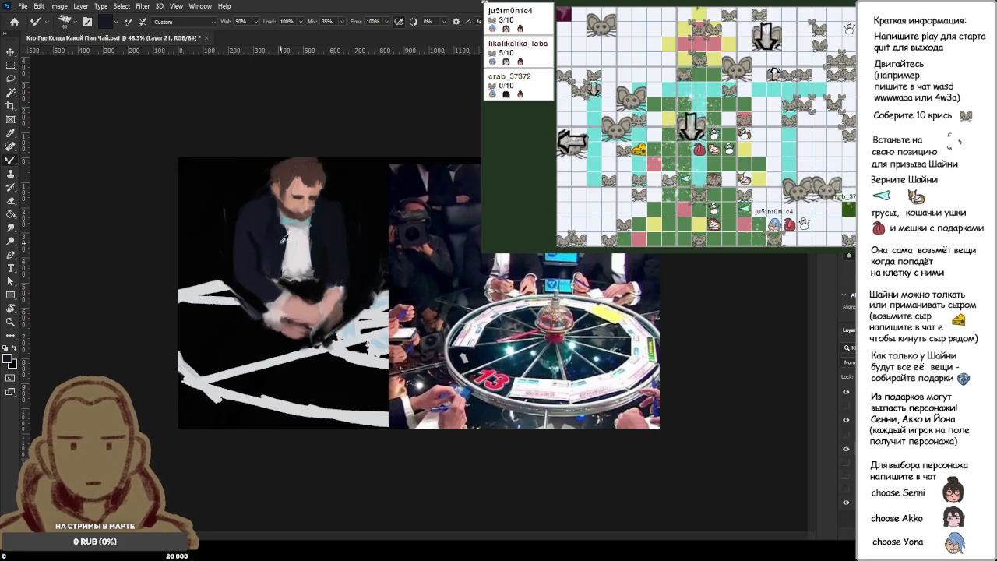
left_click(242, 183, "alt")
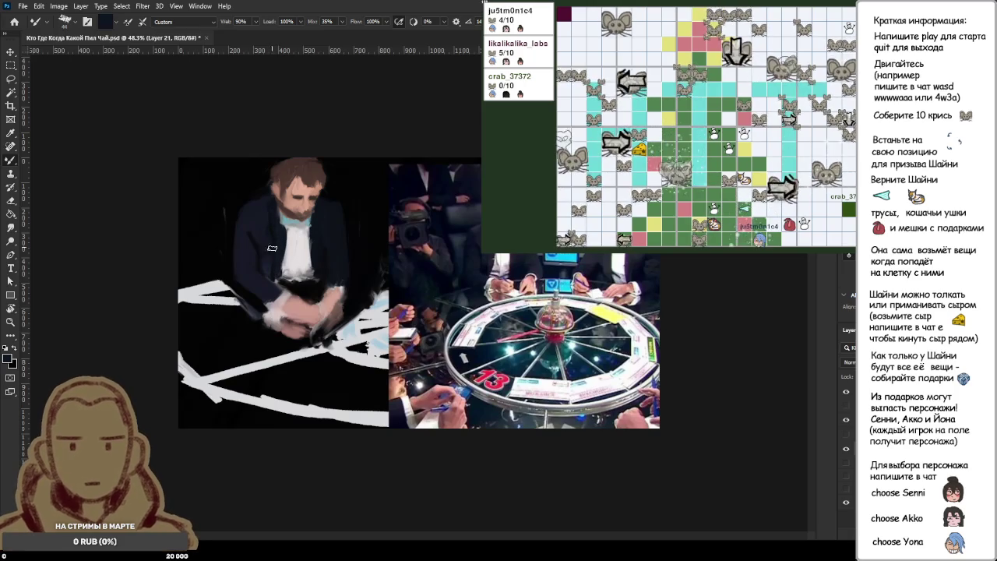
left_click(232, 172, "alt")
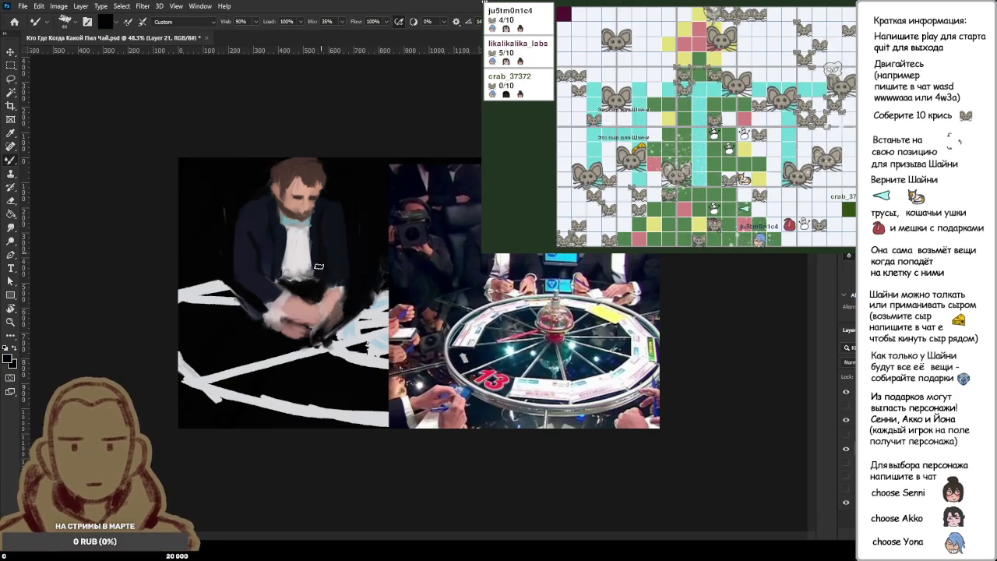
left_click(325, 225, "alt")
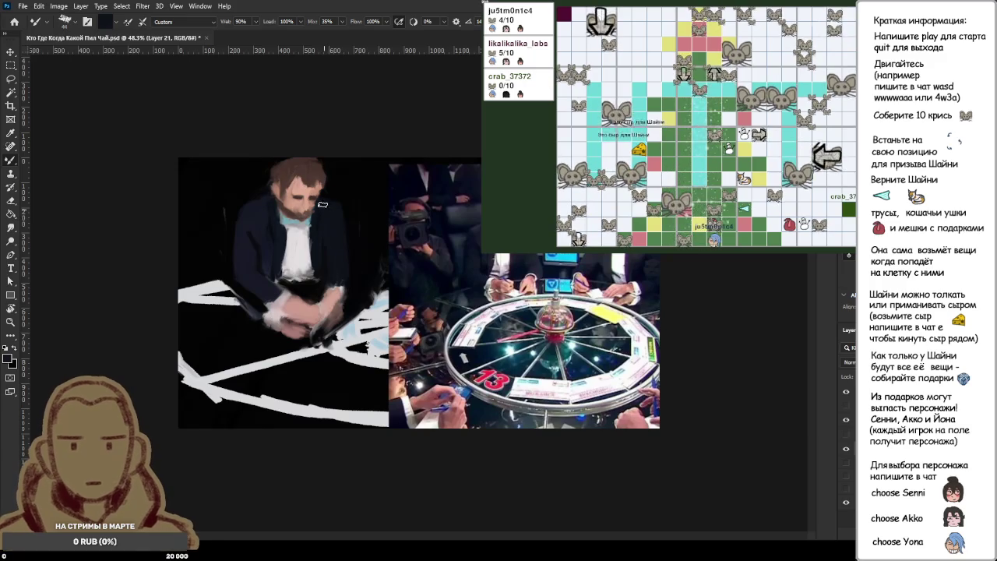
left_click(317, 226, "alt")
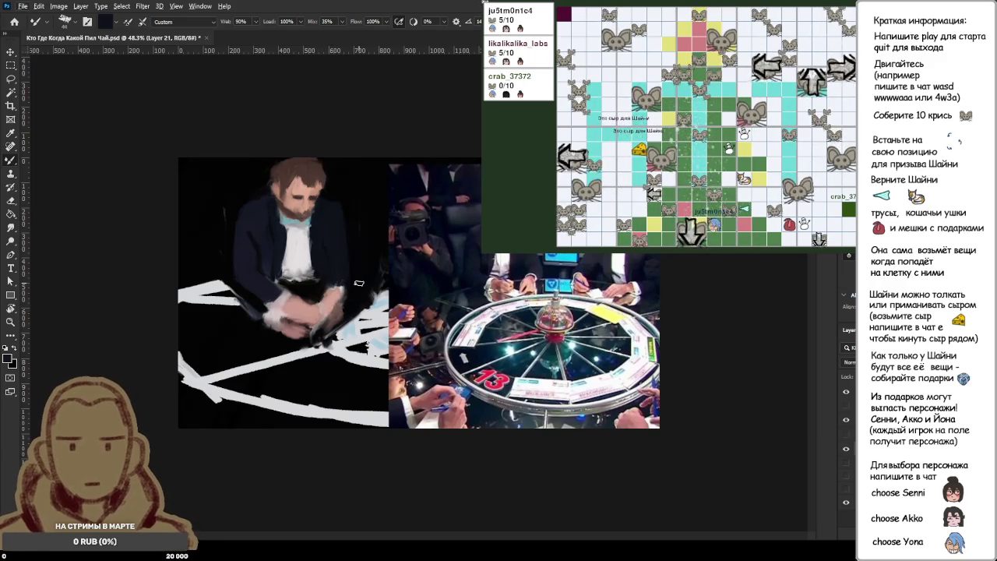
left_click(336, 193, "alt")
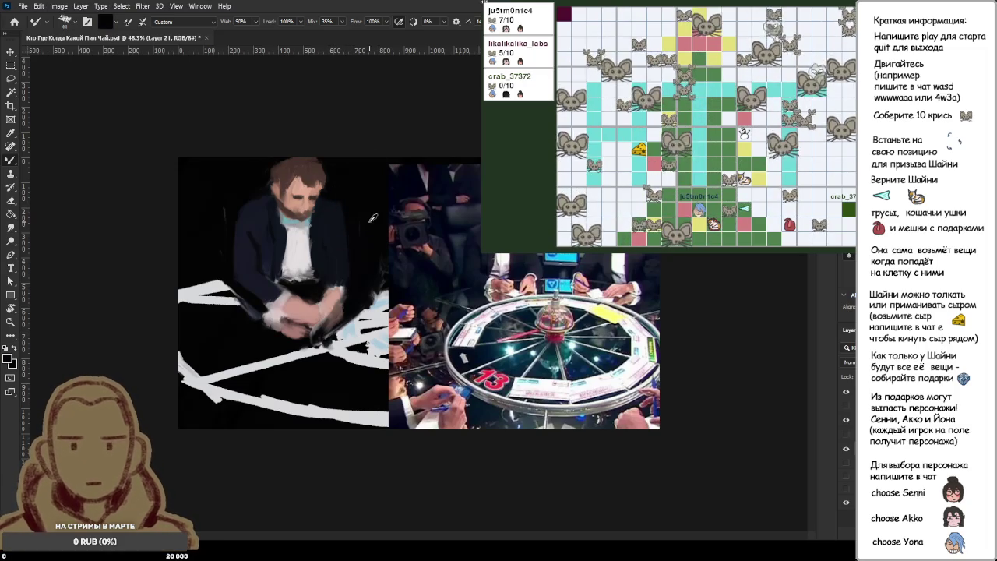
scroll(376, 229, "down", 2)
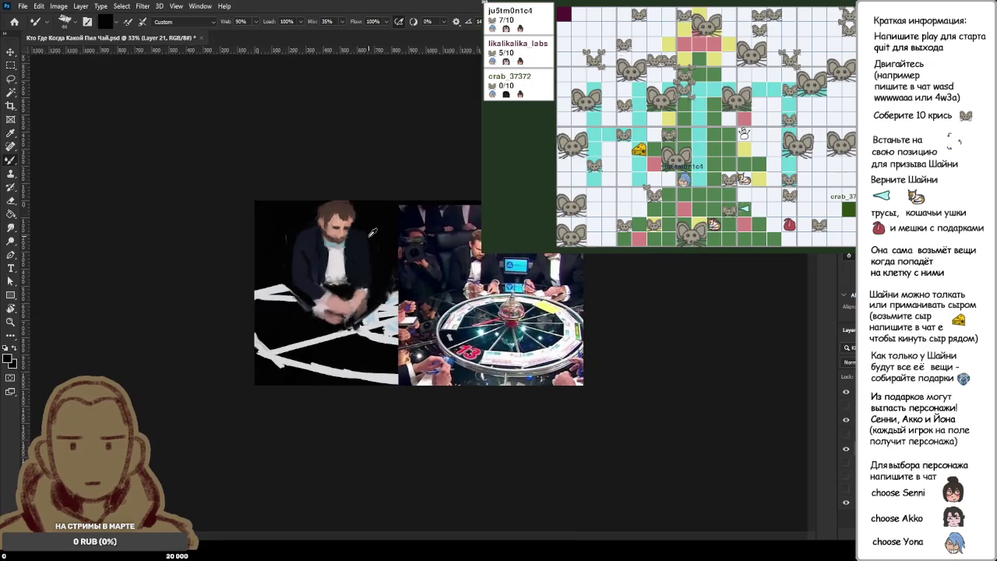
scroll(375, 228, "down", 1)
scroll(376, 229, "down", 1)
scroll(439, 276, "down", 1)
scroll(438, 276, "up", 2)
scroll(439, 277, "up", 1)
scroll(438, 277, "up", 1)
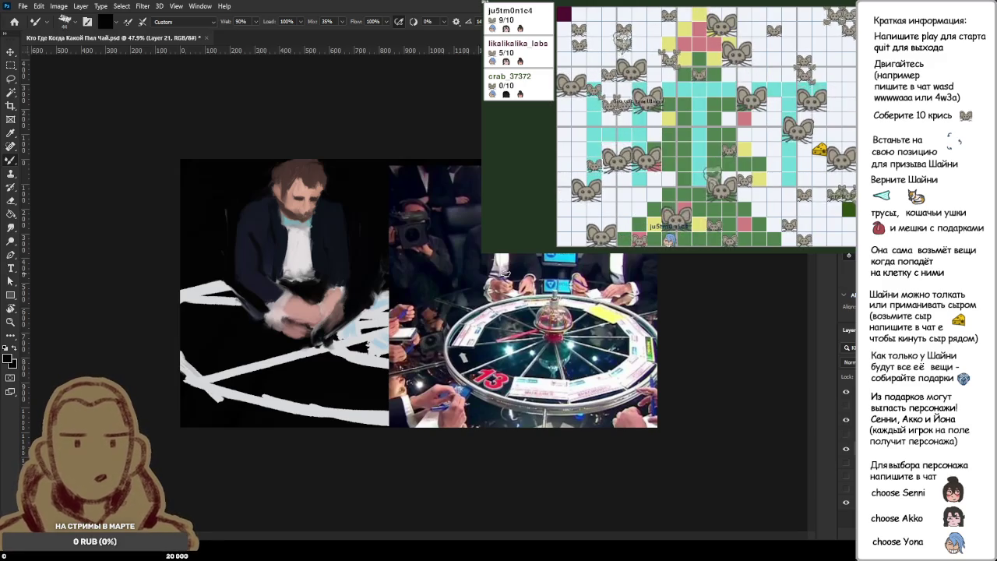
scroll(397, 278, "up", 3)
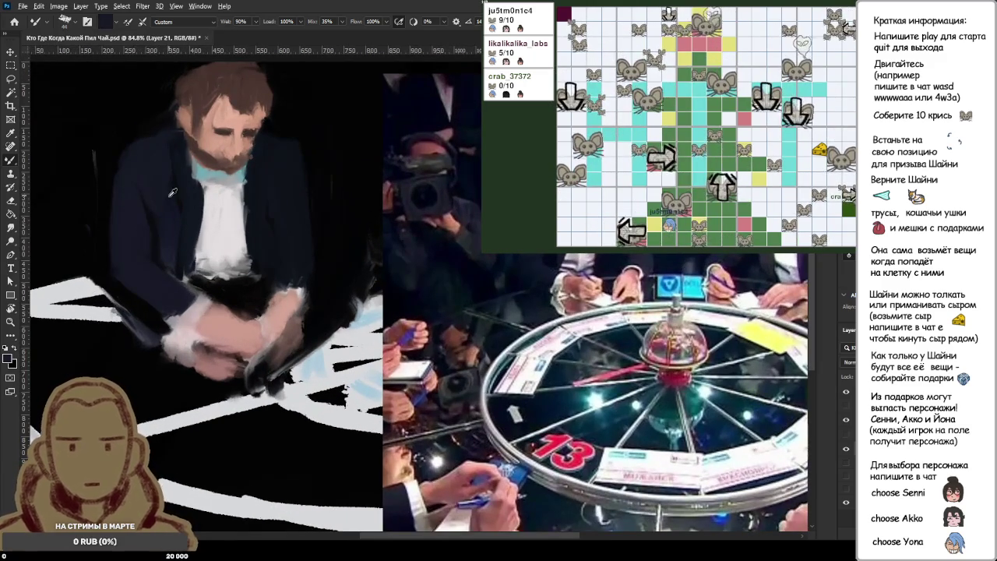
scroll(406, 272, "down", 2)
scroll(397, 250, "down", 2)
scroll(393, 241, "down", 1)
scroll(393, 240, "up", 1)
scroll(393, 241, "up", 2)
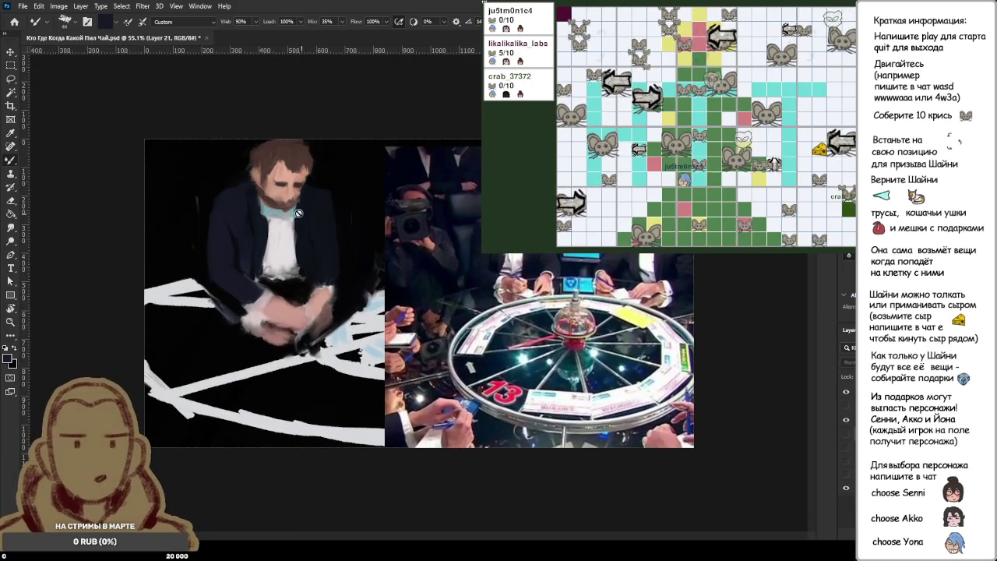
key("ctrl+shift+alt+n")
key("ctrl+BackSpace")
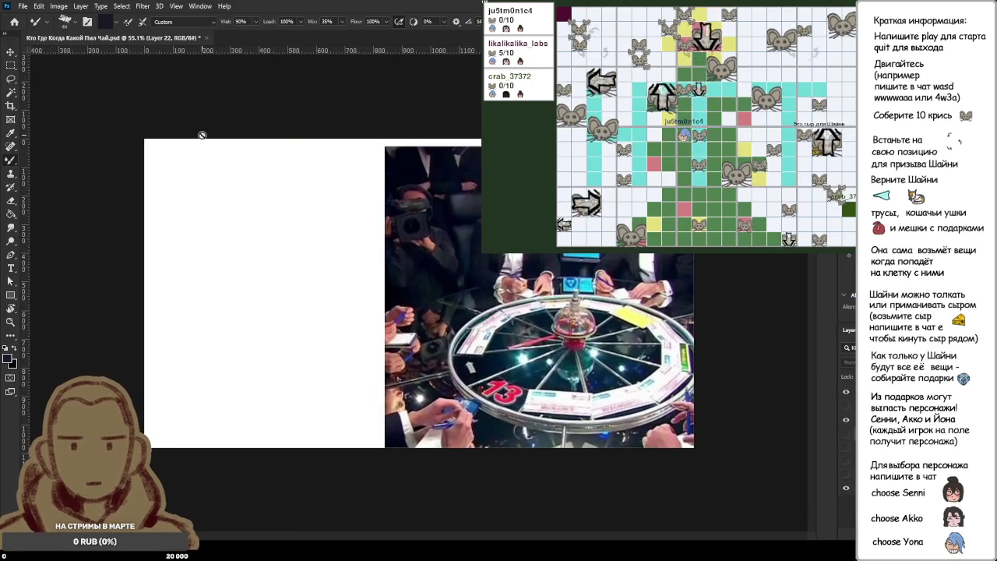
key("ctrl+z")
key("ctrl+z")
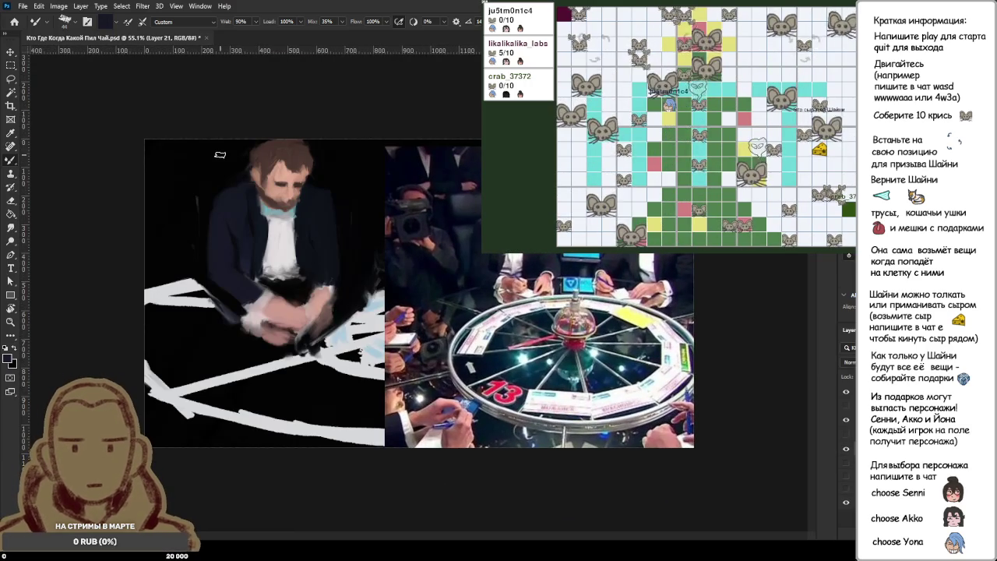